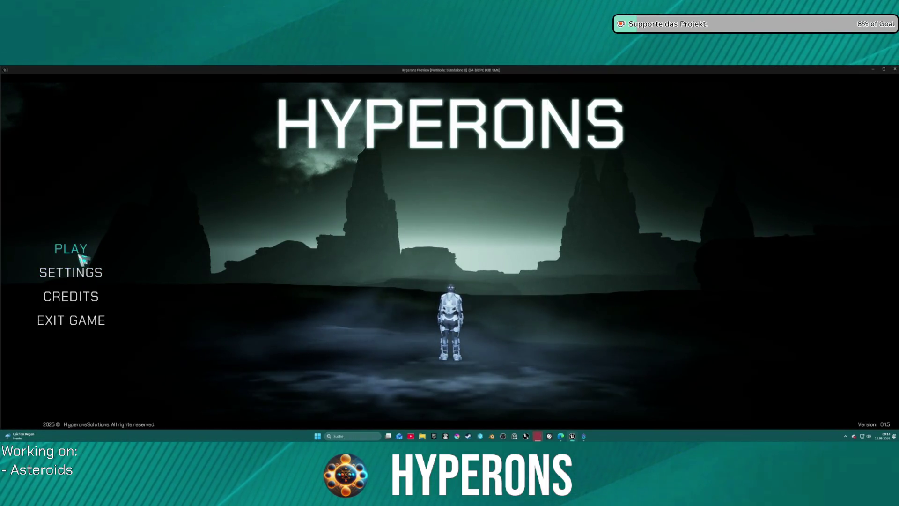
Play-test the game as the Mining character, charging the hyperdrive and firing lasers.
click(70, 248)
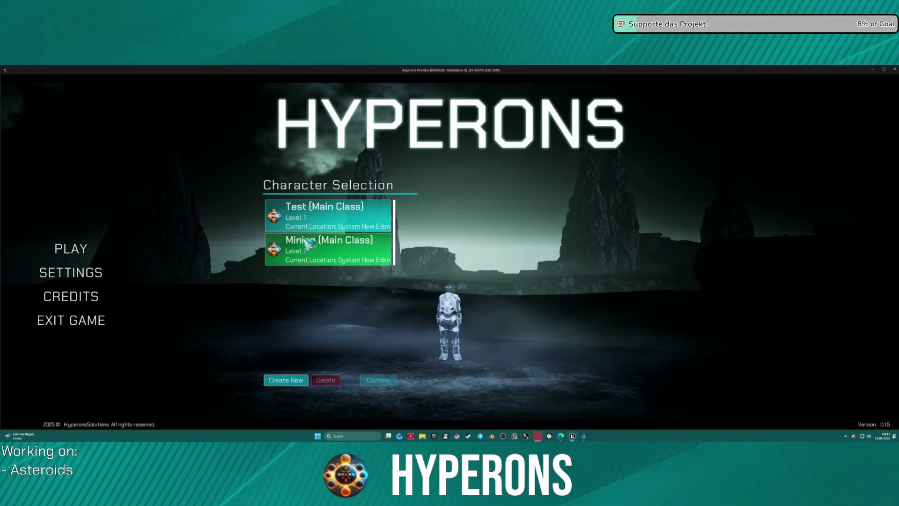
click(378, 380)
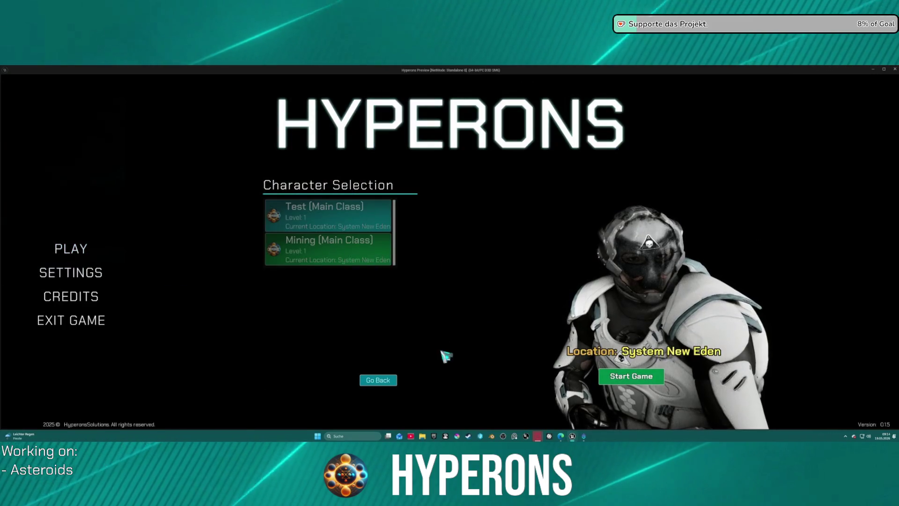
click(660, 378)
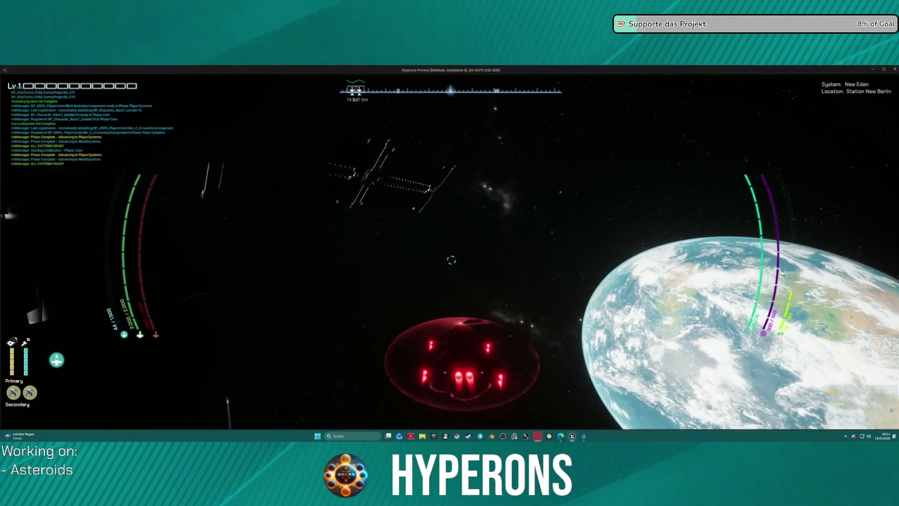
key(h)
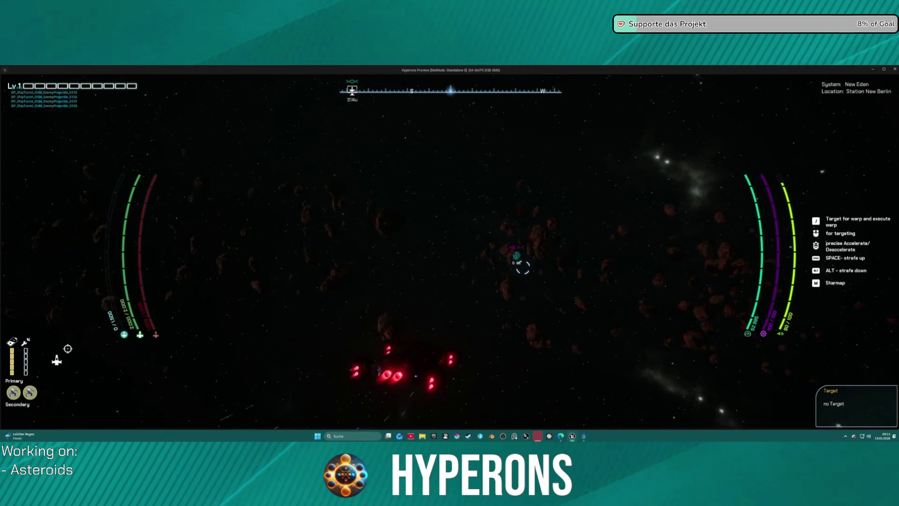
mouse_move(499, 257)
mouse_down()
mouse_move(458, 241)
mouse_move(450, 281)
mouse_up()
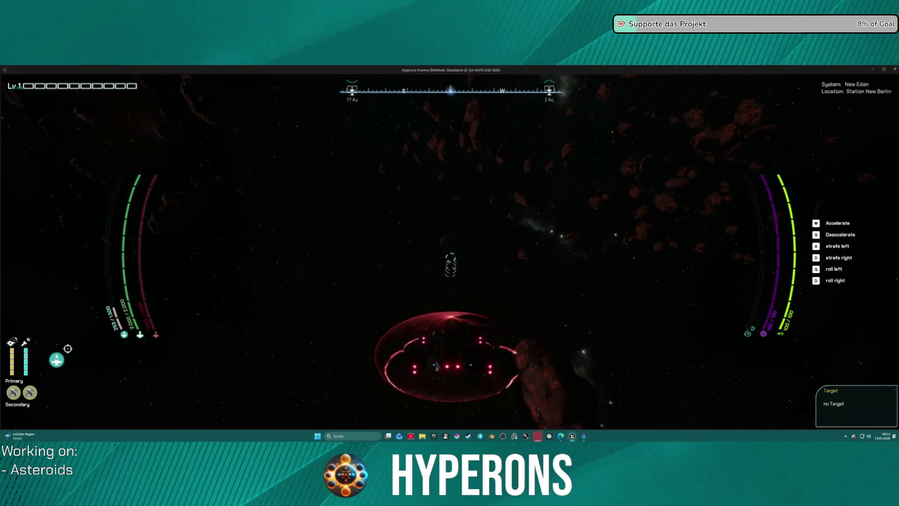
key(Escape)
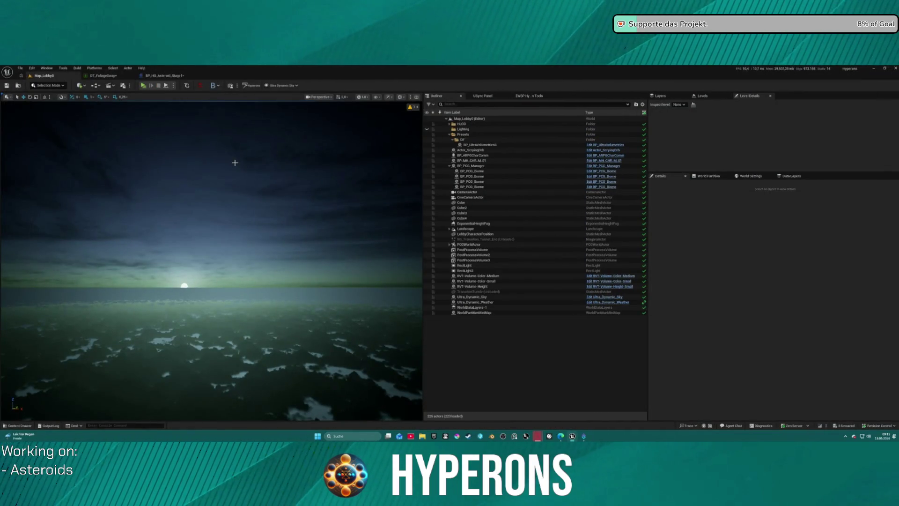
Review the asteroid Blueprint's spawner graph, EventGraph and Construction Script.
click(170, 76)
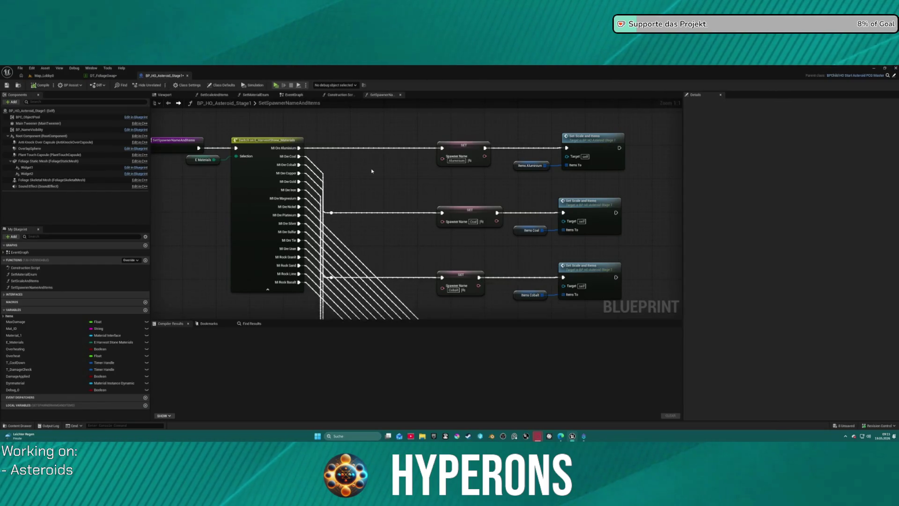
drag(365, 172, 457, 201)
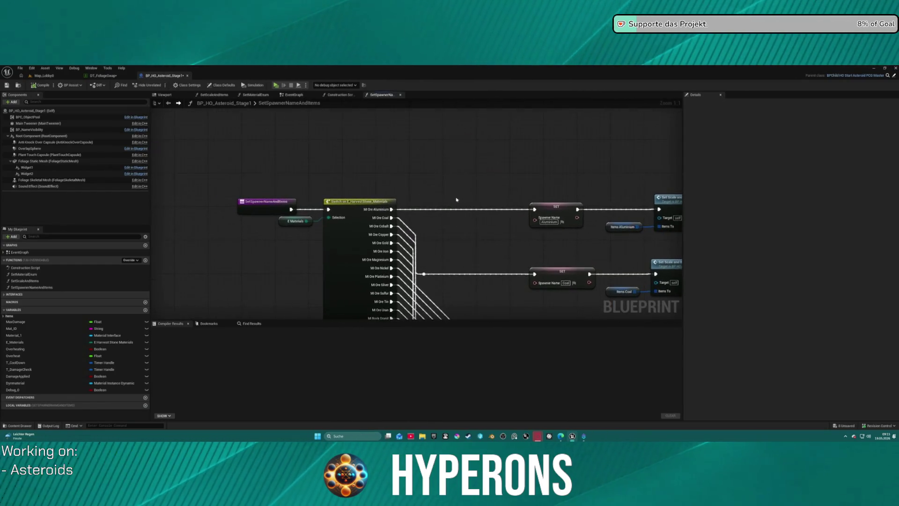
click(293, 95)
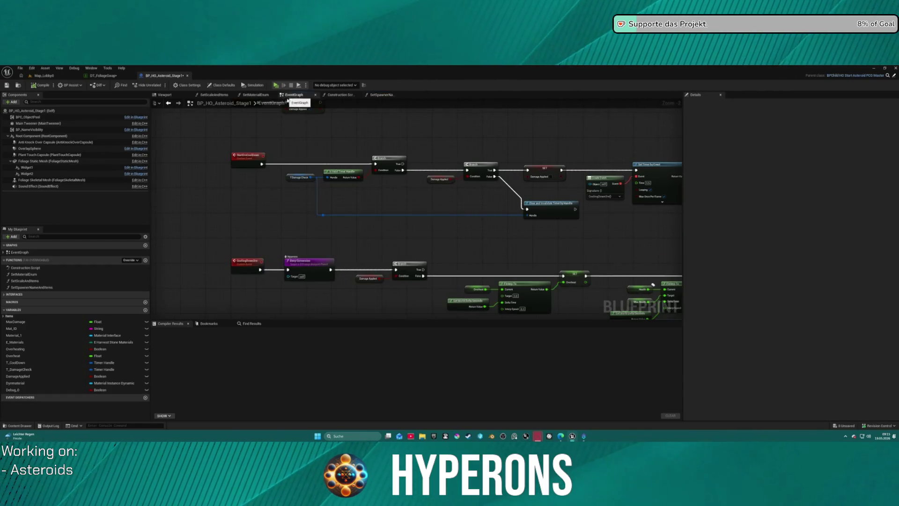
click(350, 94)
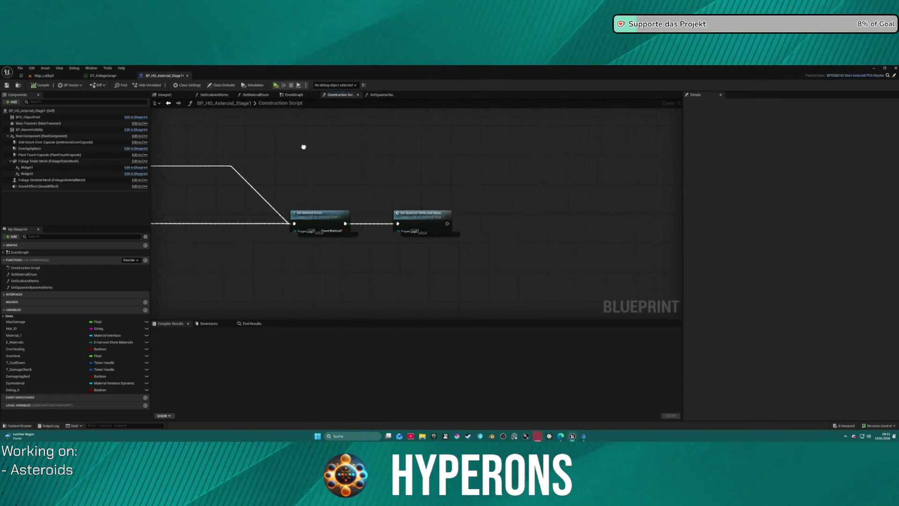
Load the DEV_Asteroids test level from recent levels and pull the camera back.
click(44, 76)
click(20, 68)
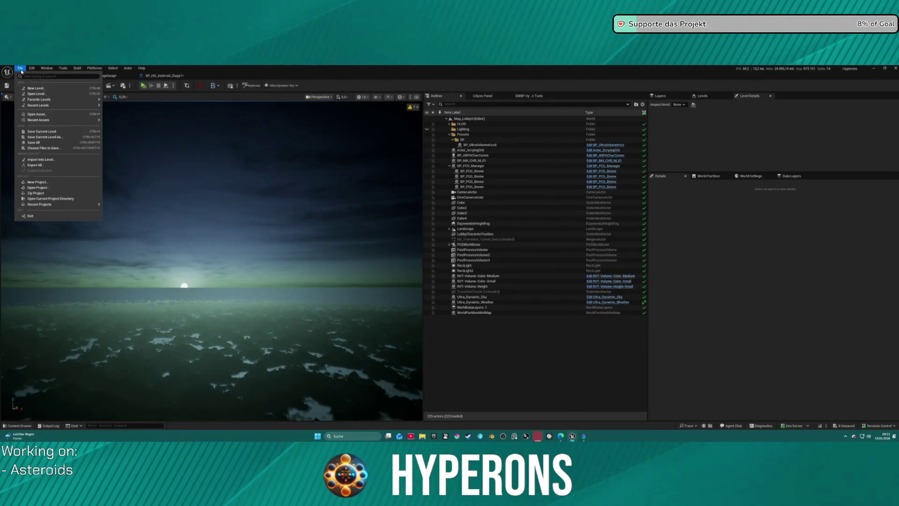
mouse_move(52, 105)
click(136, 122)
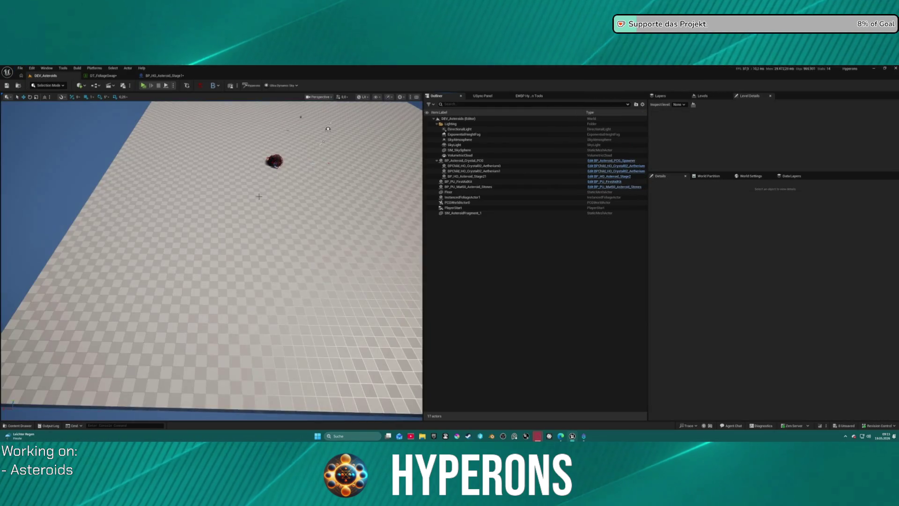
drag(259, 196, 151, 134)
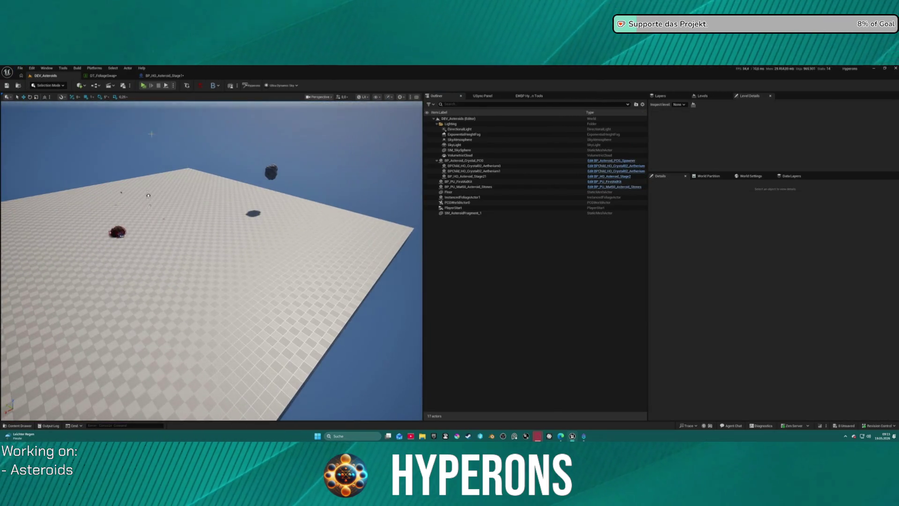
Focus an asteroid actor and show the BP_HO_Asteroid_Stage1 component viewport.
double_click(492, 177)
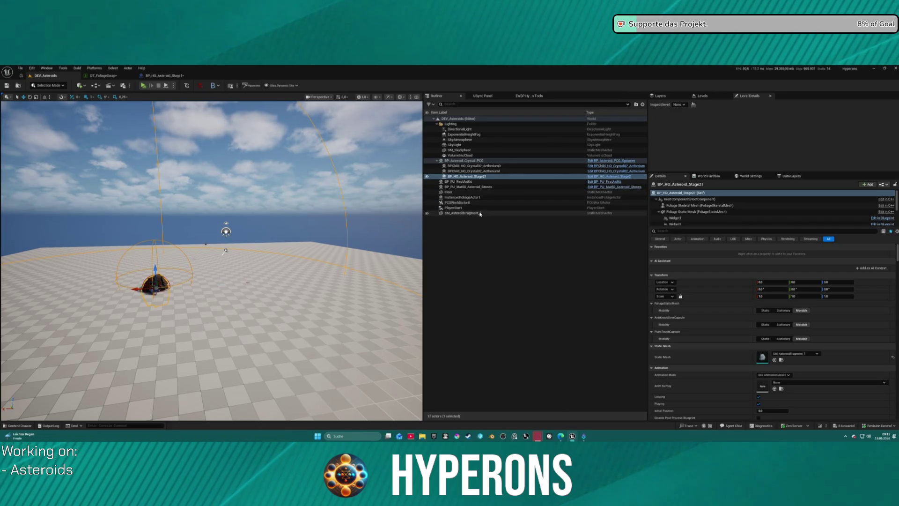
key(ctrl+space)
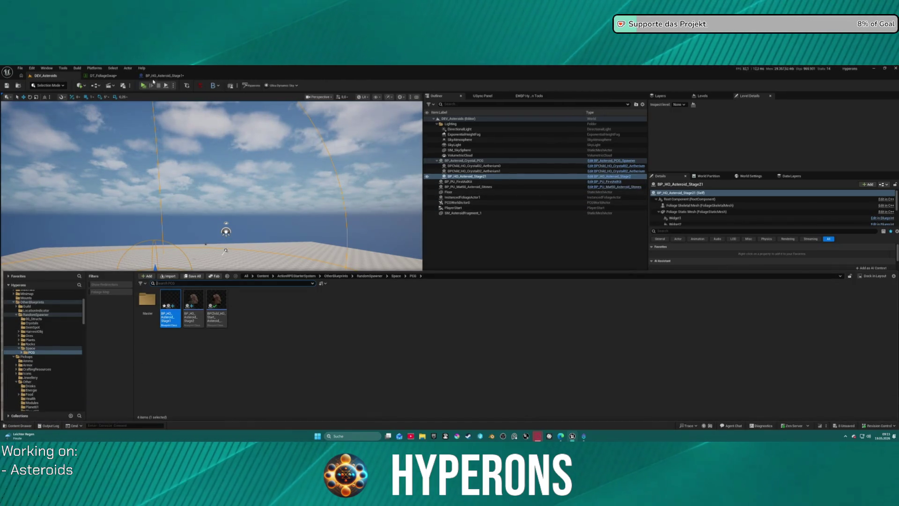
click(156, 77)
click(165, 94)
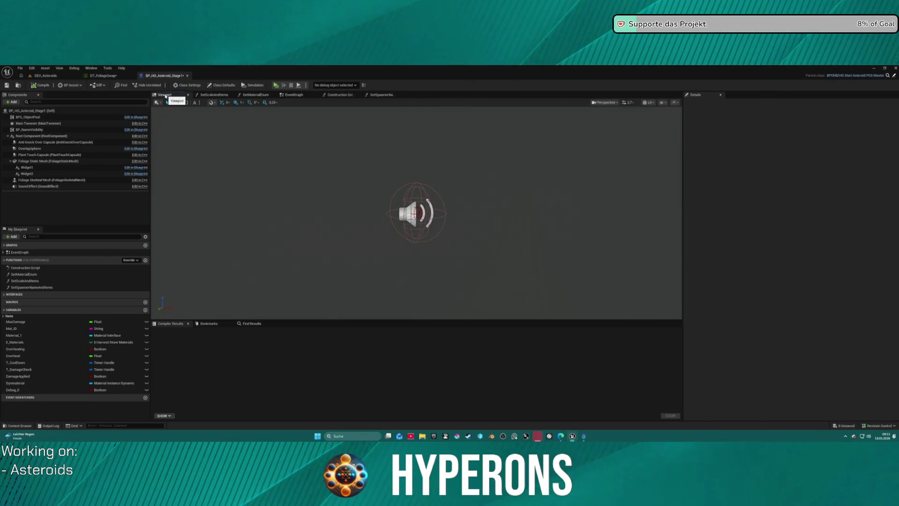
Open the SetScaleAndItems function graph, then bring up the DT_FoliageSwap data table.
click(212, 95)
click(108, 76)
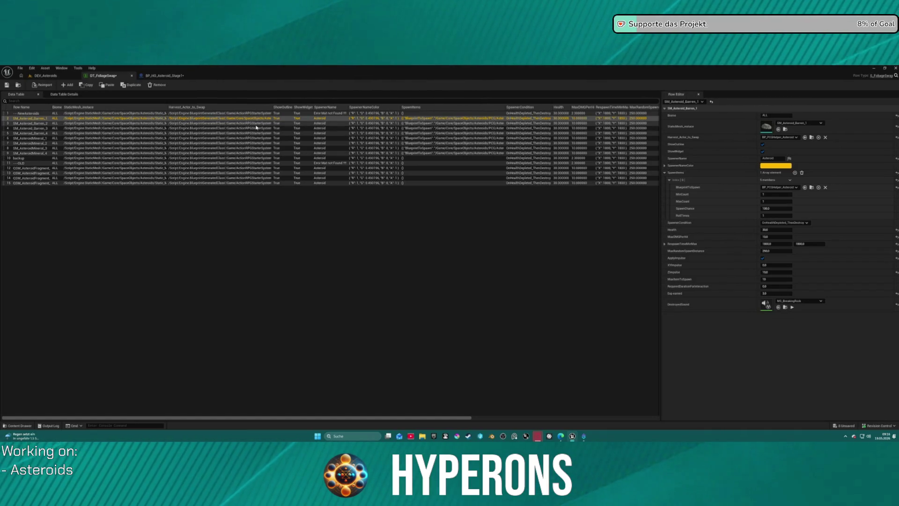
Drag a BP_HO_Asteroid_Stage1 asteroid from the Content Drawer into the DEV_Asteroids level.
key(ctrl+space)
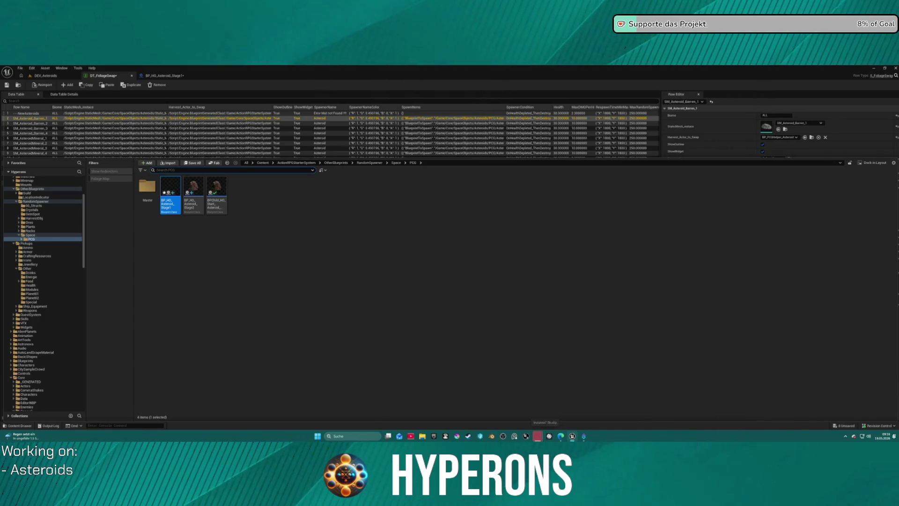
mouse_move(538, 436)
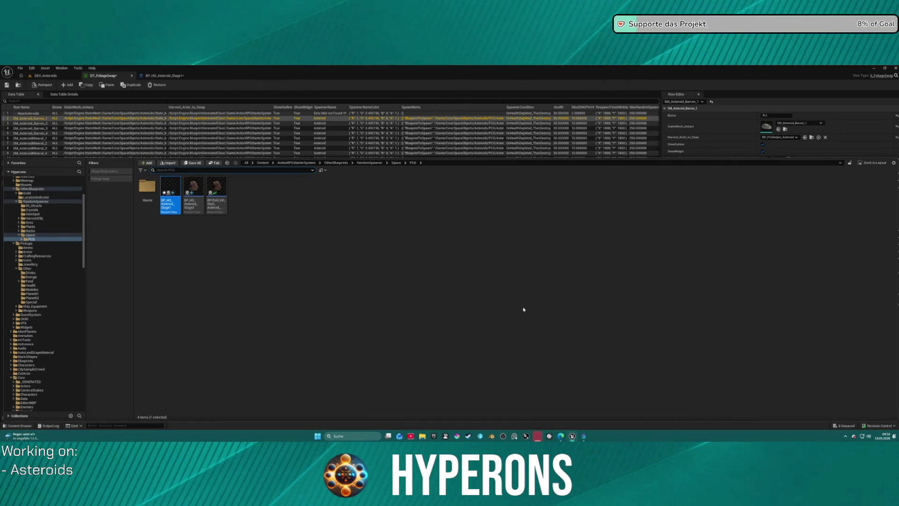
click(46, 75)
drag(165, 307, 266, 307)
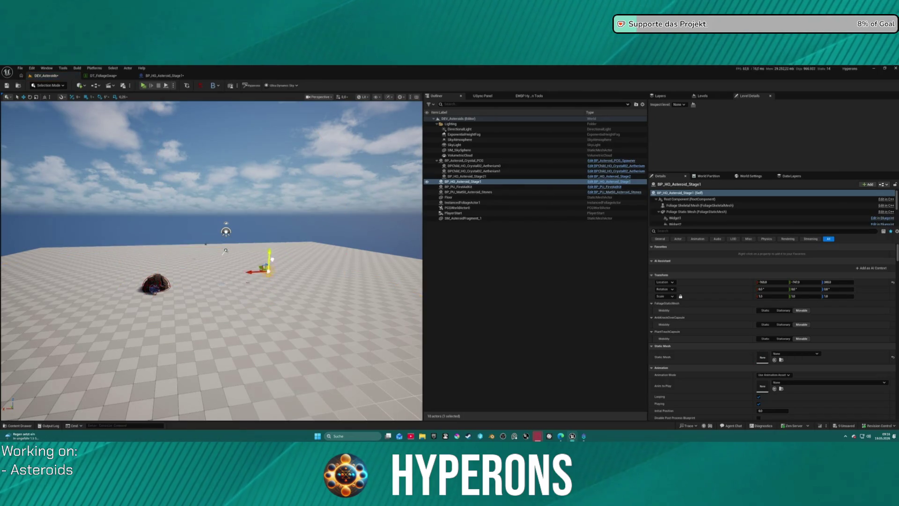
click(115, 75)
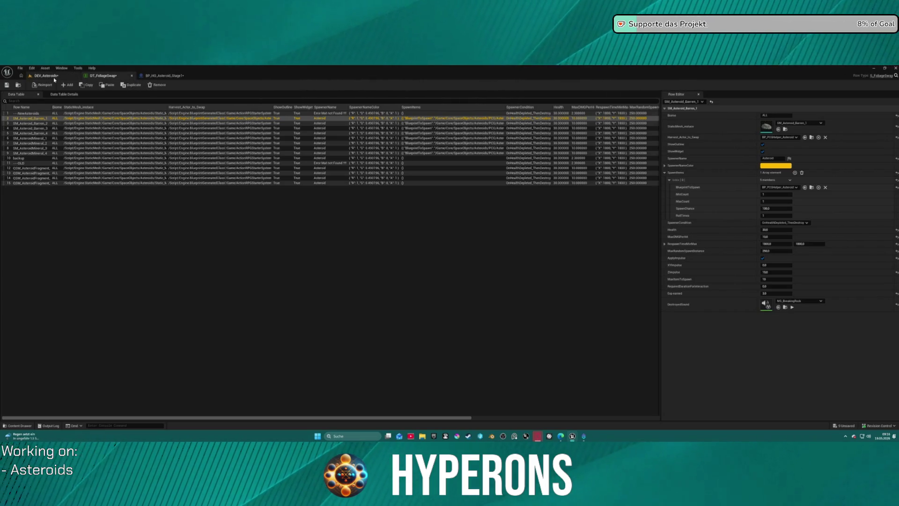
click(162, 77)
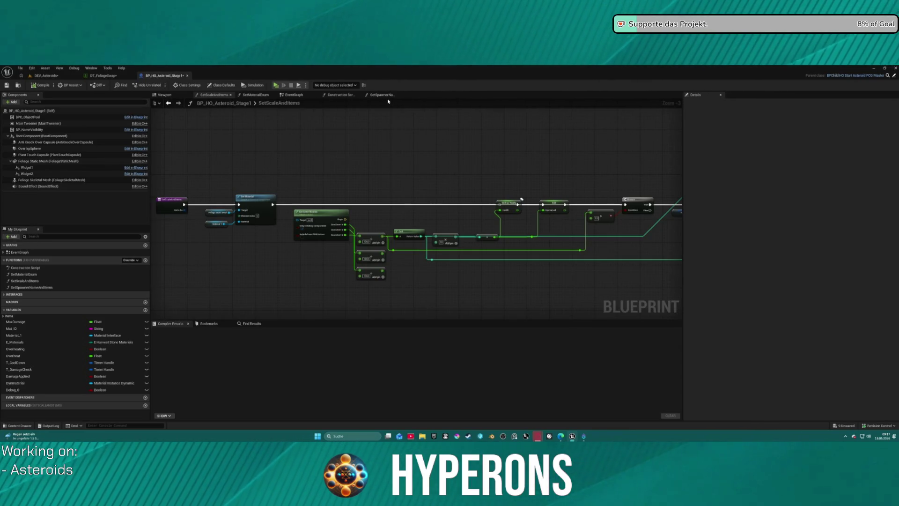
Wire the SET MaxDamage exec pin into the upper Set Static Mesh node in the Construction Script.
click(302, 98)
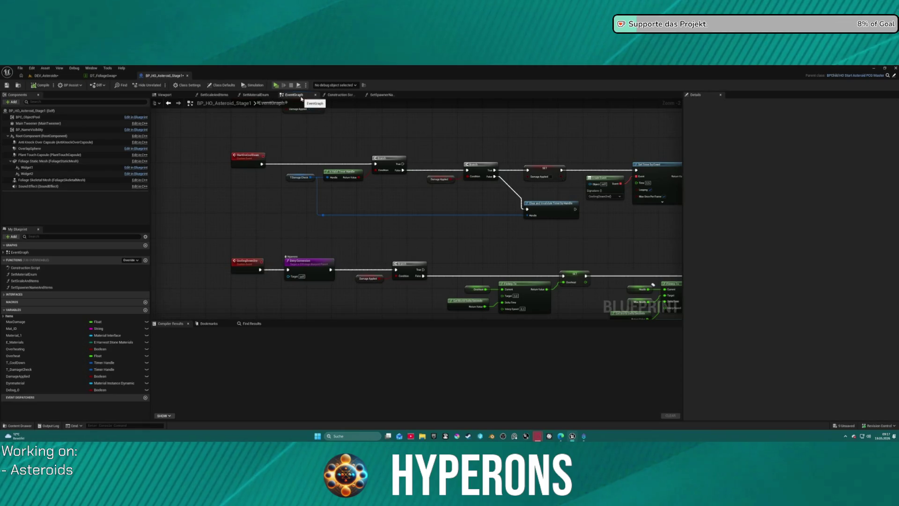
drag(371, 115, 347, 164)
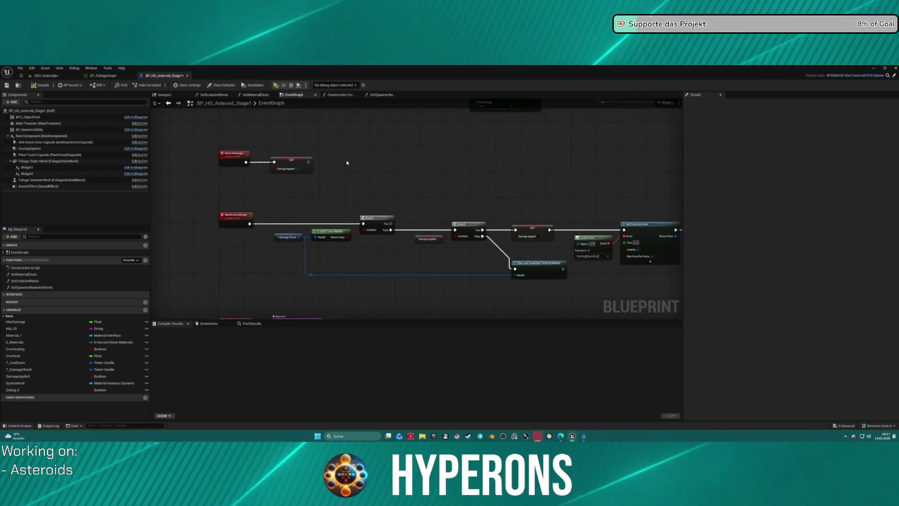
click(350, 97)
drag(209, 202, 340, 150)
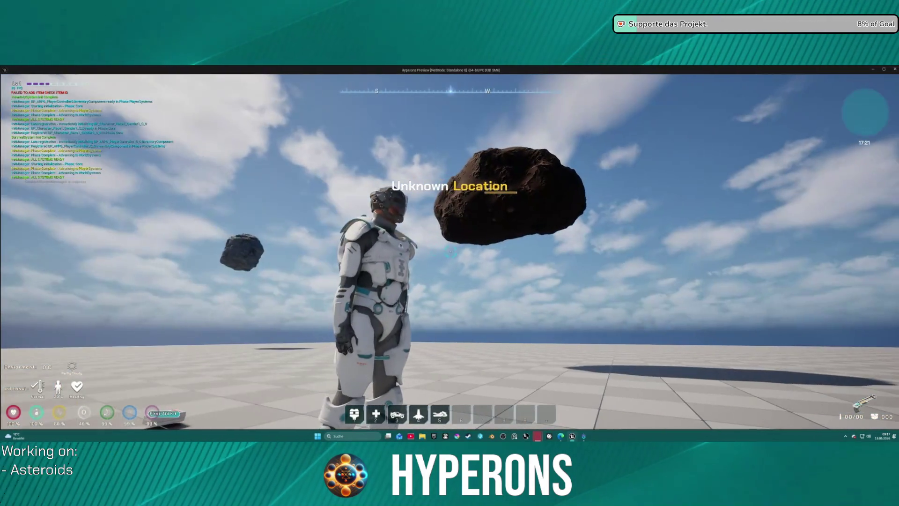
Walk toward the large asteroid and check the character's inventory.
key(w)
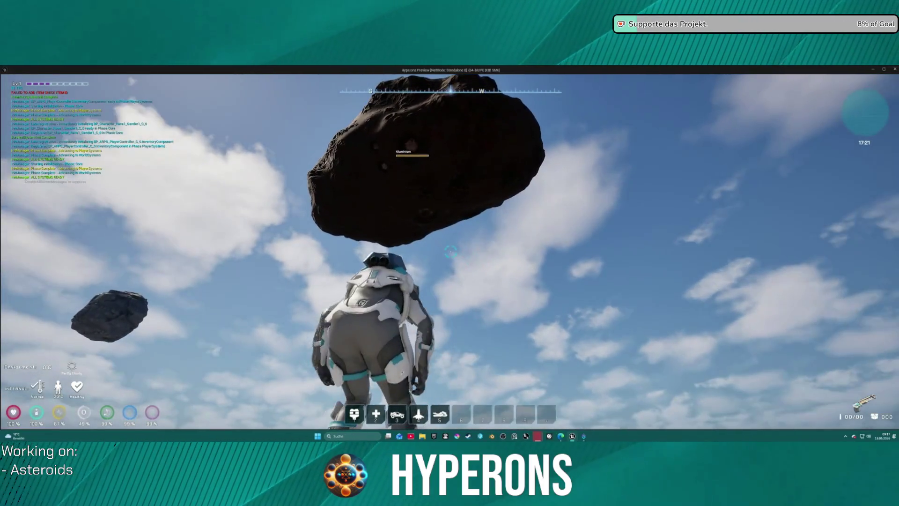
key(i)
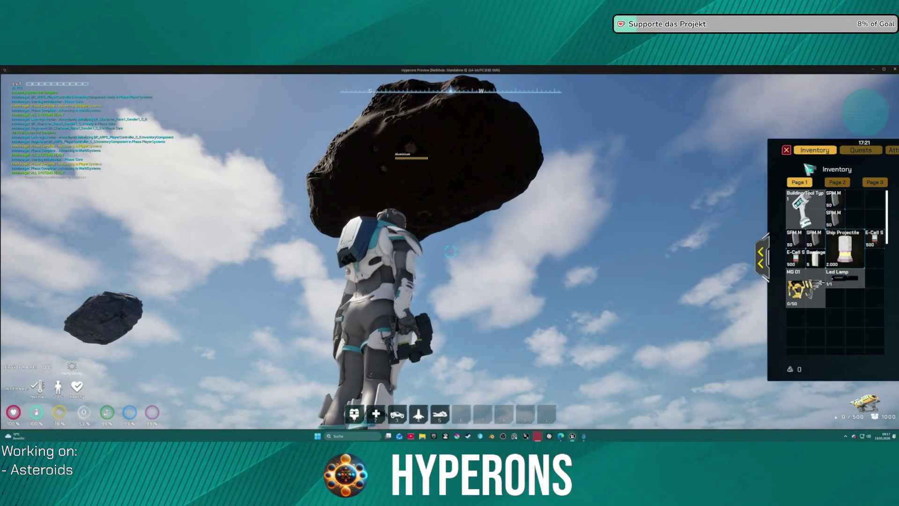
click(790, 151)
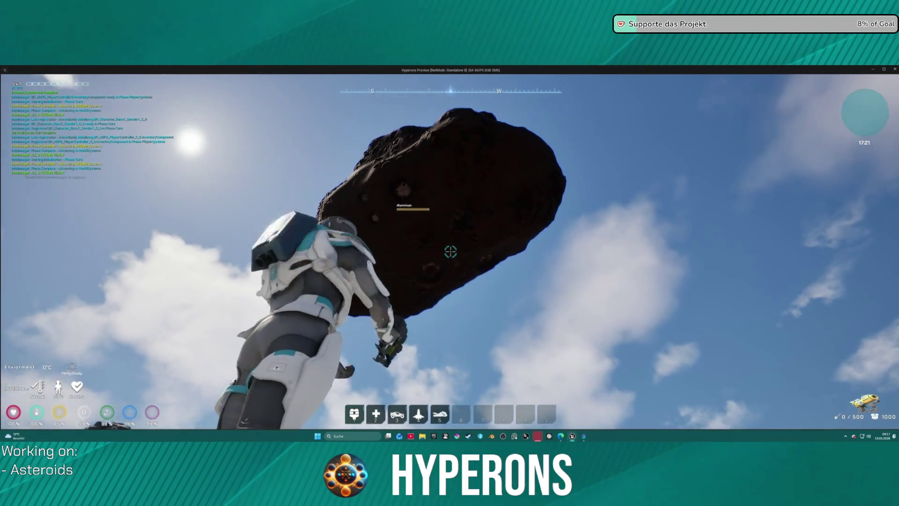
Laser-mine the large and overhead asteroids until the asteroid stone shatters.
drag(451, 252, 451, 252)
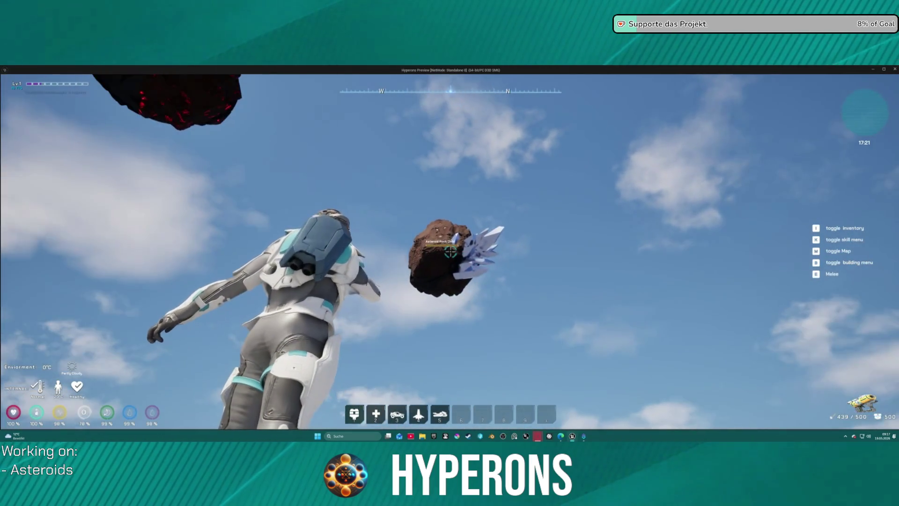
drag(450, 252, 451, 252)
key(w)
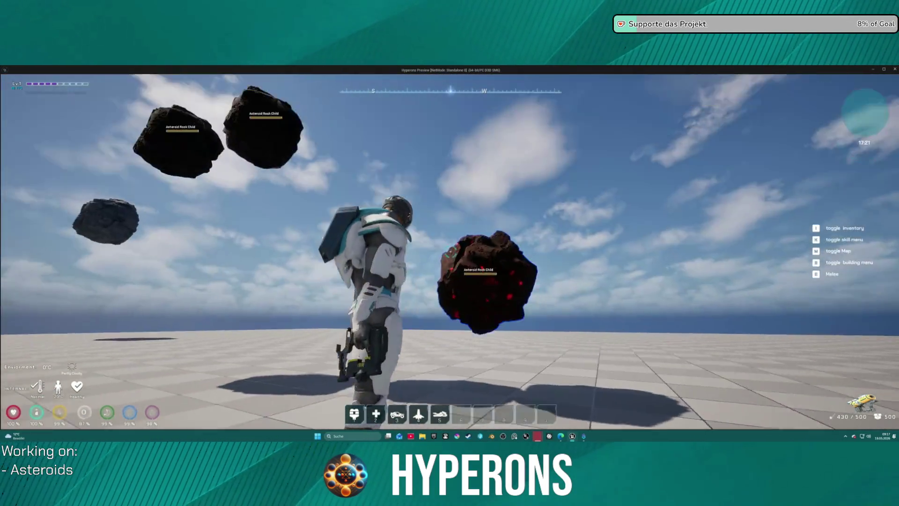
drag(450, 252, 451, 252)
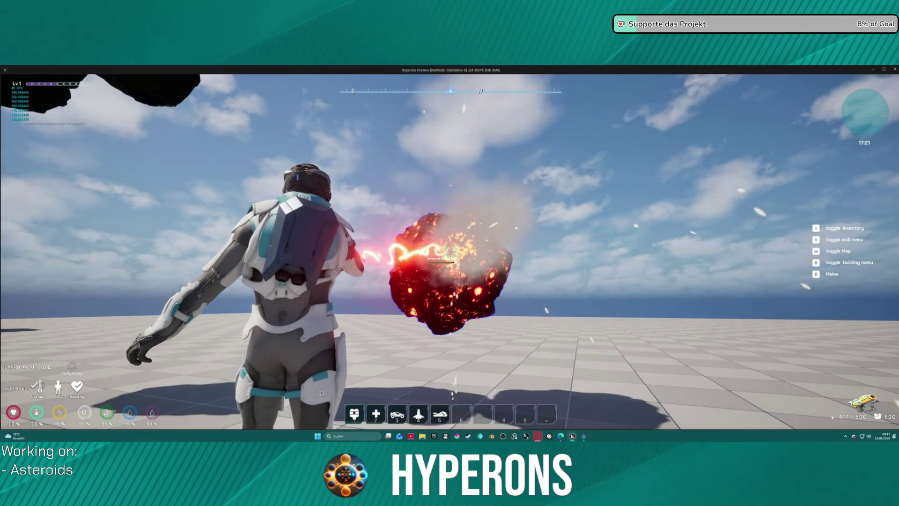
drag(451, 252, 450, 252)
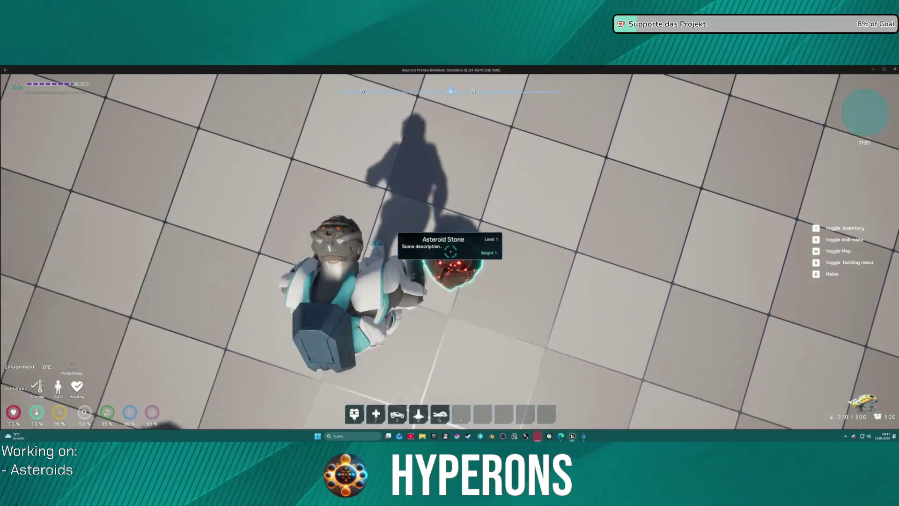
click(451, 252)
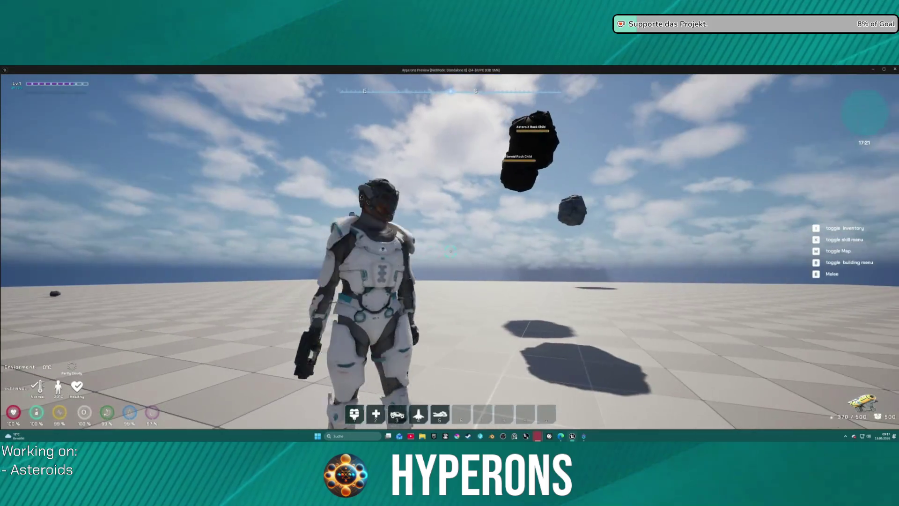
Mine a floating rock piece, run to the fallen rock, and exit the play test.
key(w)
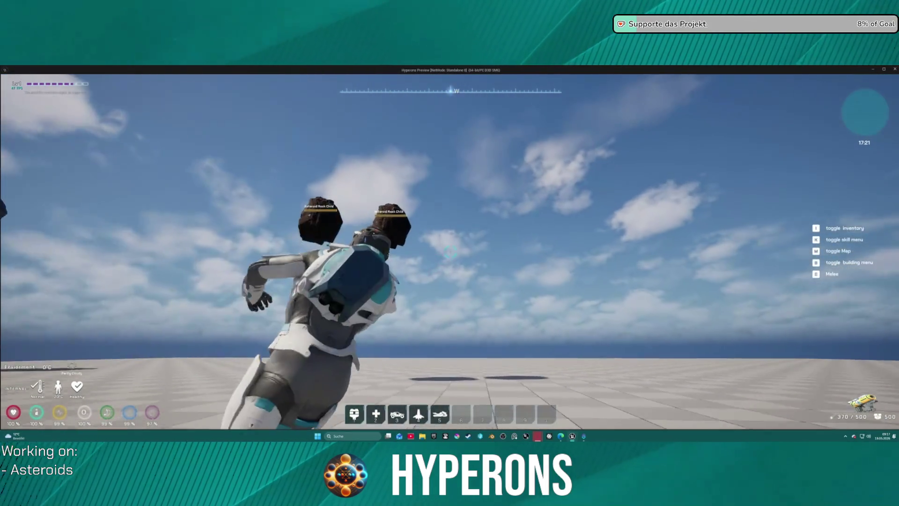
click(450, 252)
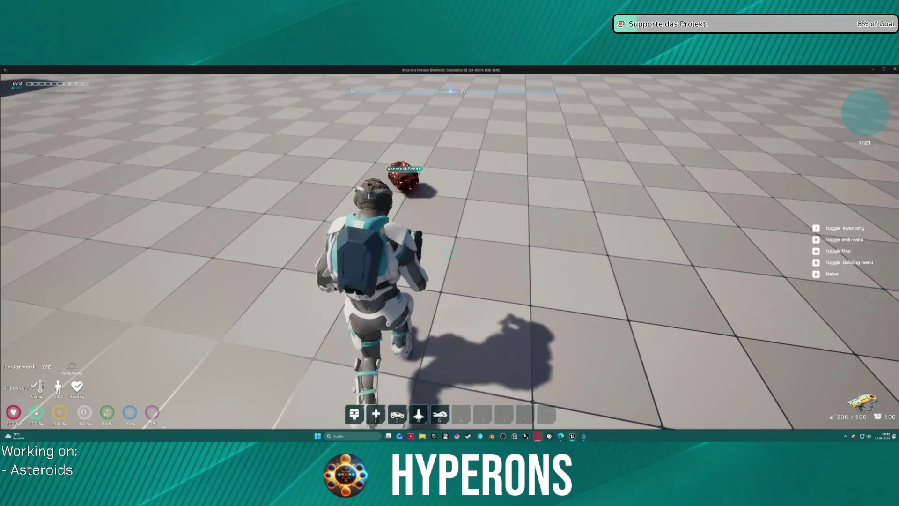
key(w)
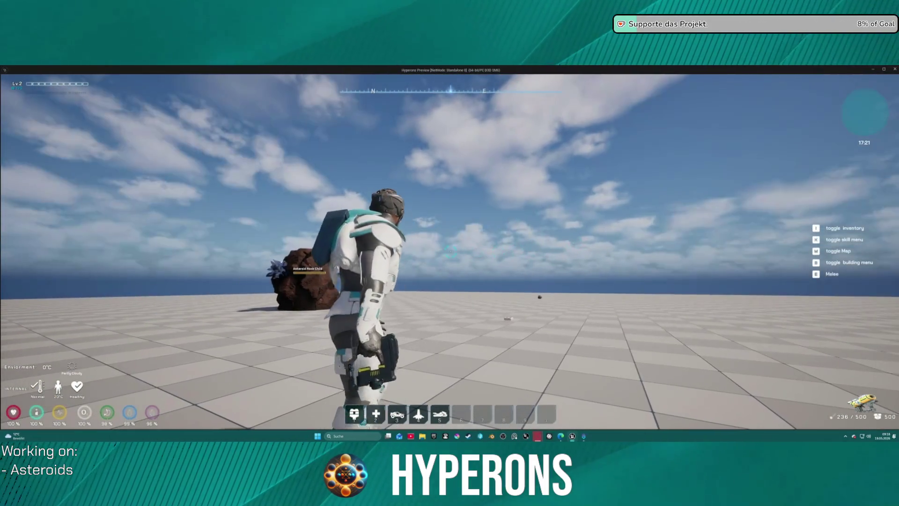
key(space)
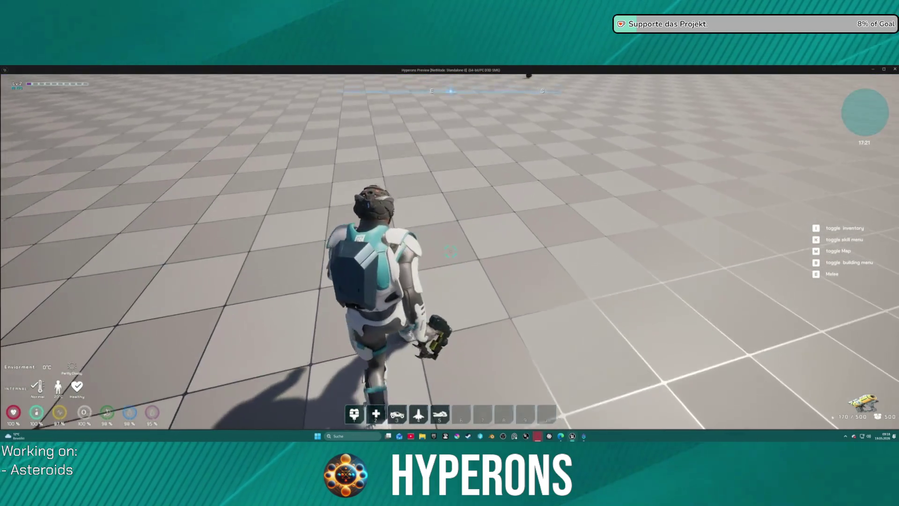
key(Escape)
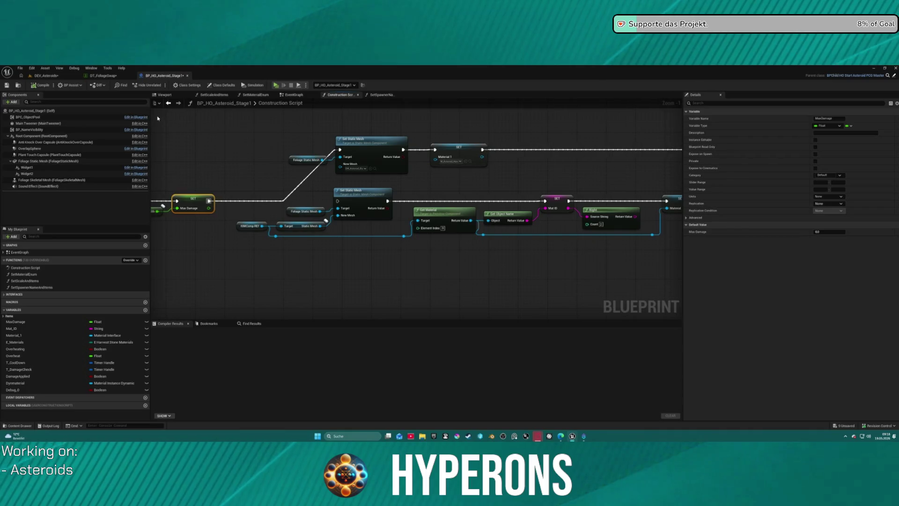
Browse the project folders in the Content Drawer and bring up the DT_FoliageSwap table.
key(ctrl+space)
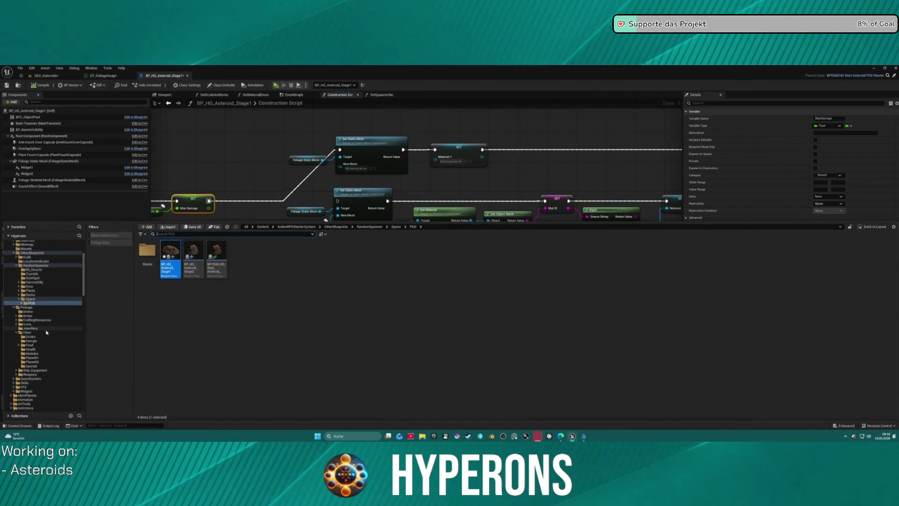
scroll(46, 332, down, 5)
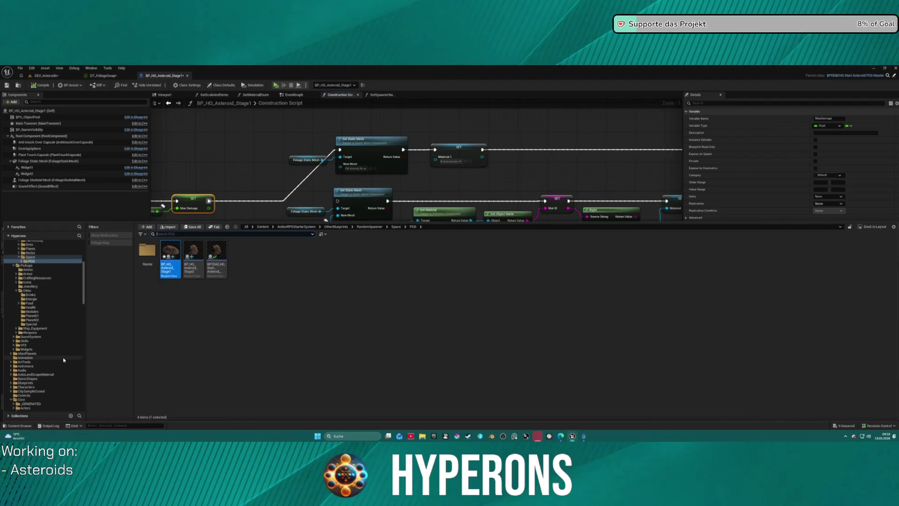
scroll(56, 351, down, 10)
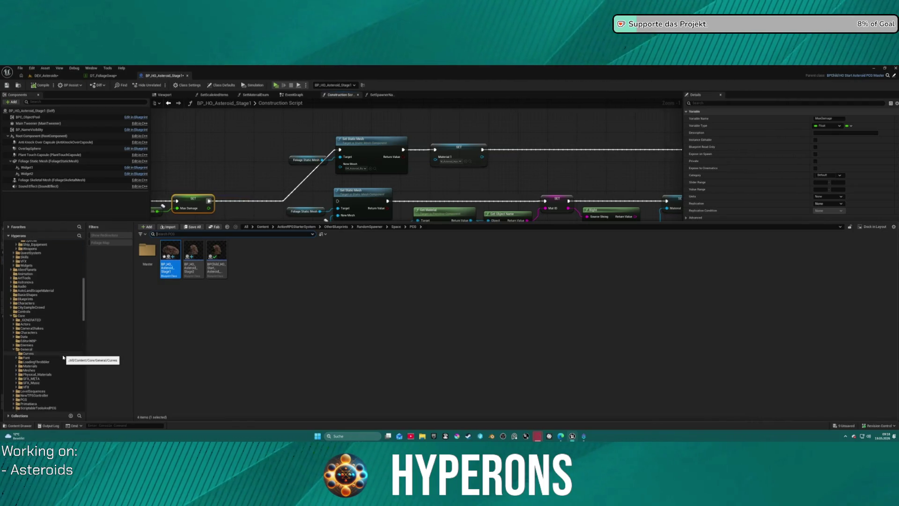
scroll(63, 355, down, 15)
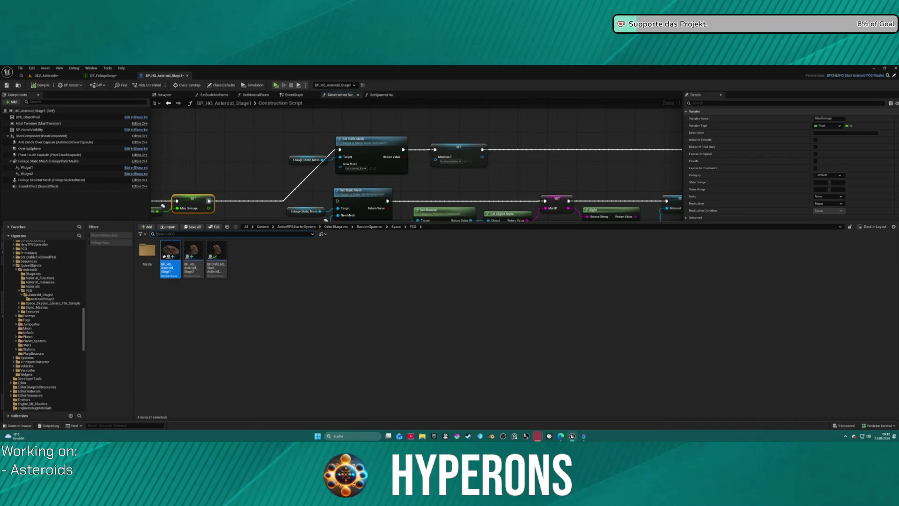
click(86, 77)
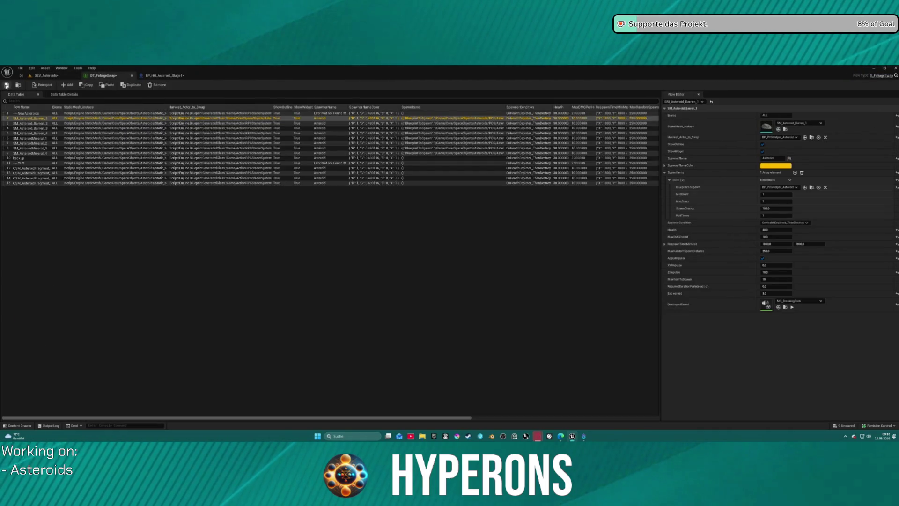
Save DT_FoliageSwap and set the row's Harvest_Actor_to_Swap to BP_HO_Asteroid_Stage1.
click(6, 86)
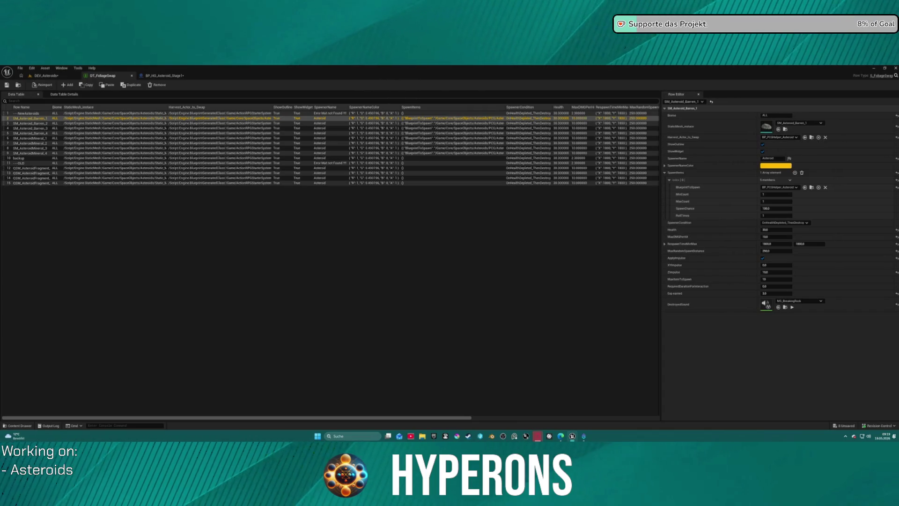
click(164, 75)
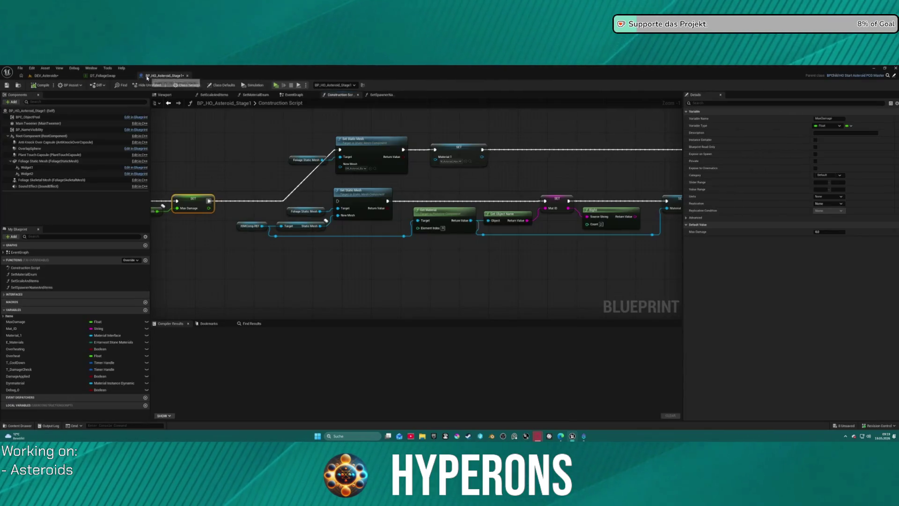
click(17, 86)
click(98, 76)
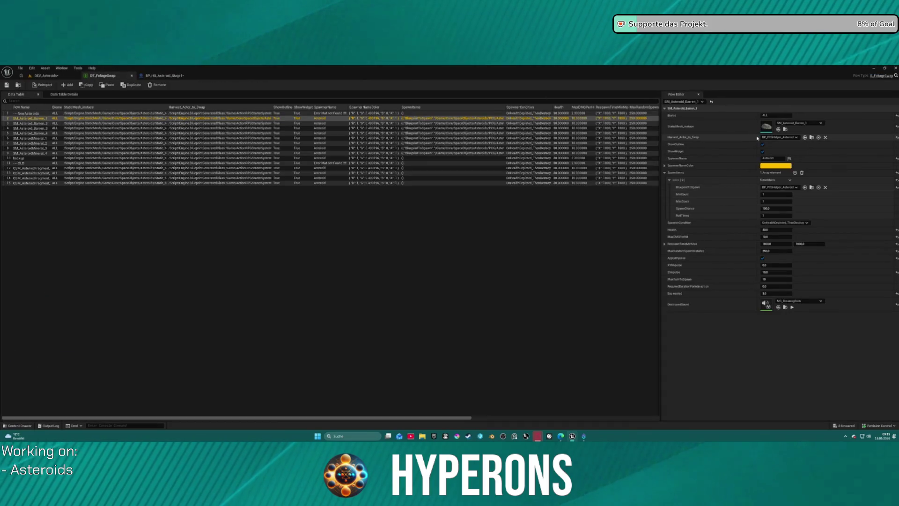
click(805, 137)
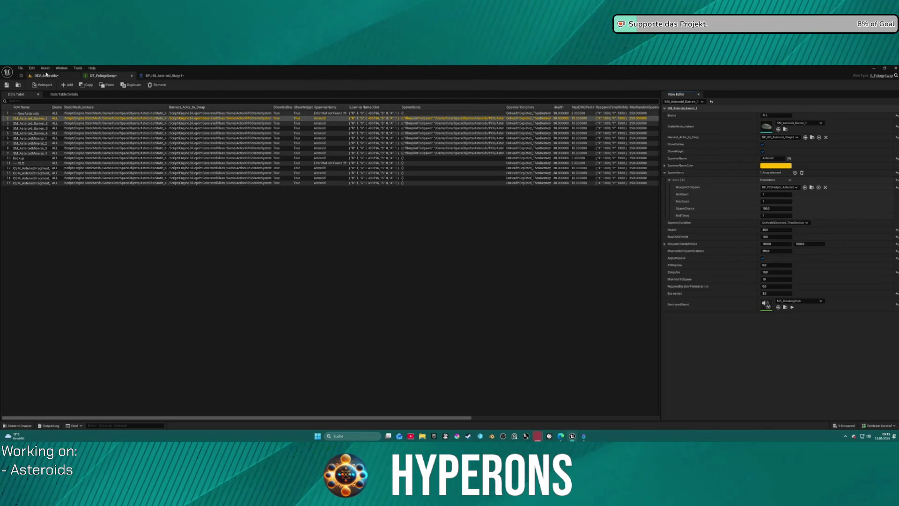
click(46, 75)
click(164, 75)
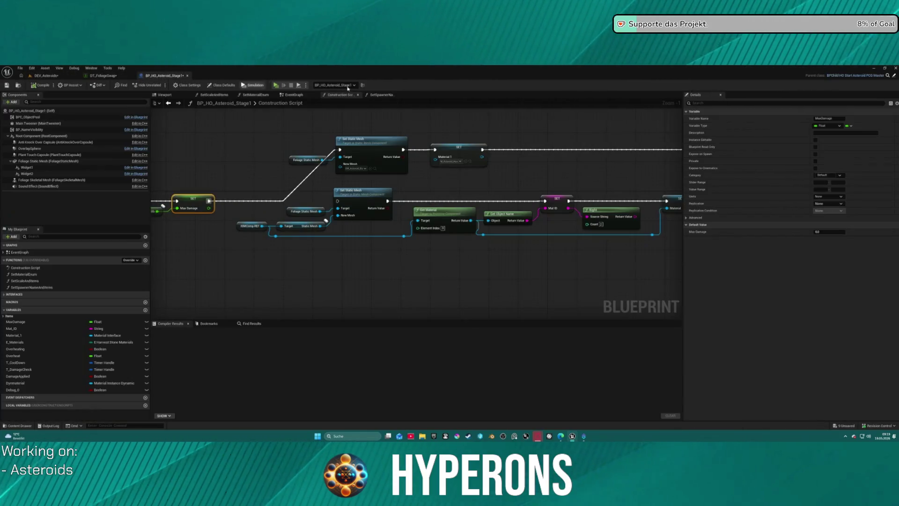
Step up through the parent harvest Blueprints to the ProcessRandomSpawner graph's Asteroid comments.
click(897, 79)
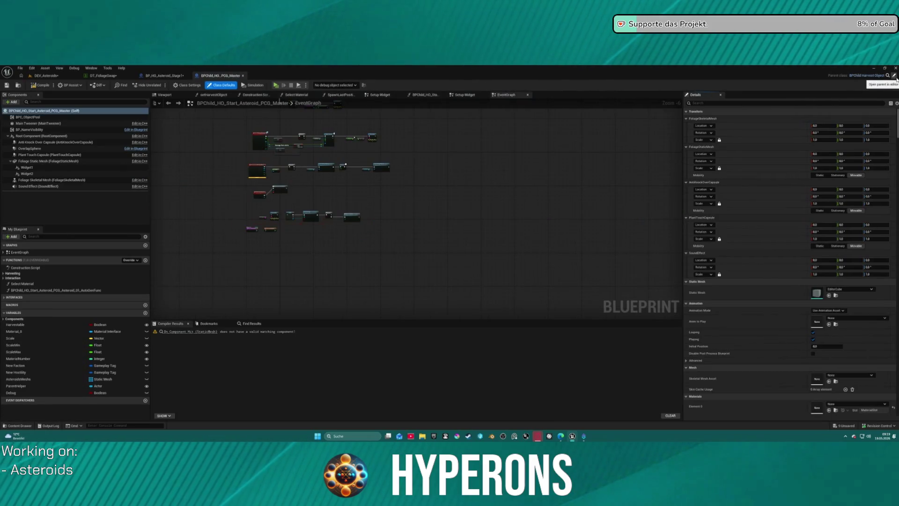
click(897, 79)
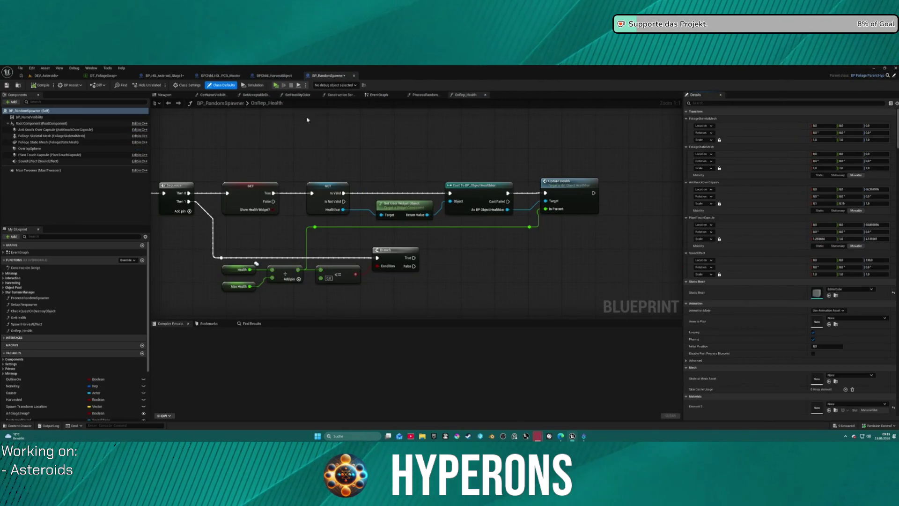
click(420, 96)
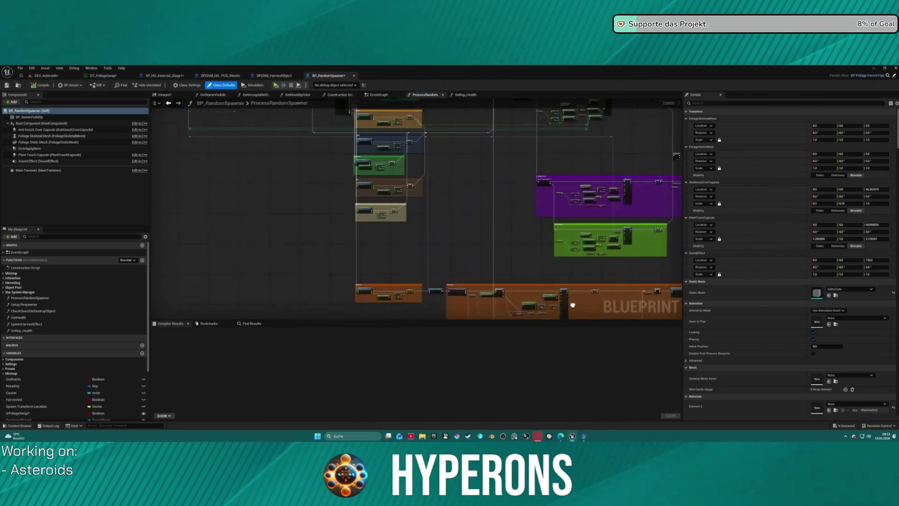
scroll(393, 194, up, 4)
mouse_move(394, 193)
mouse_down()
mouse_move(400, 183)
mouse_move(407, 225)
mouse_move(347, 294)
mouse_move(419, 207)
mouse_up()
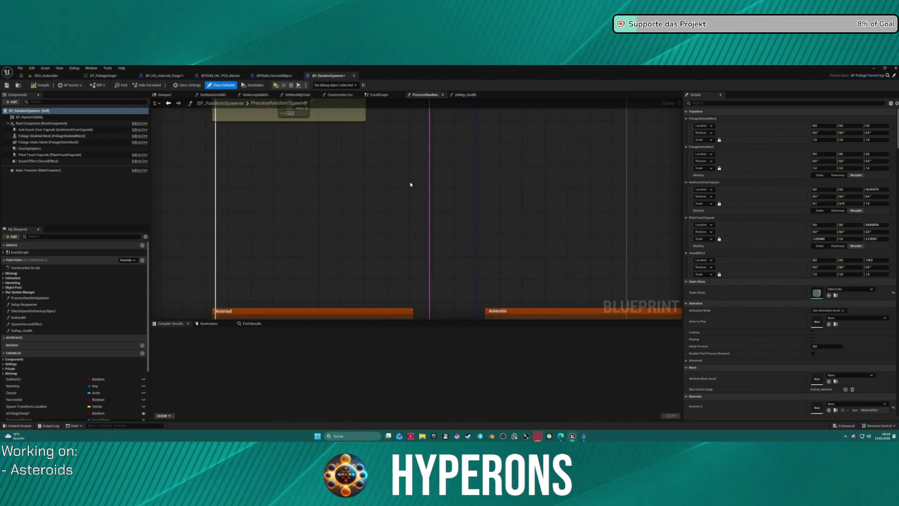
Browse the upper and right-hand node rows of the BP_RandomSpawner EventGraph.
click(379, 95)
scroll(378, 103, down, 5)
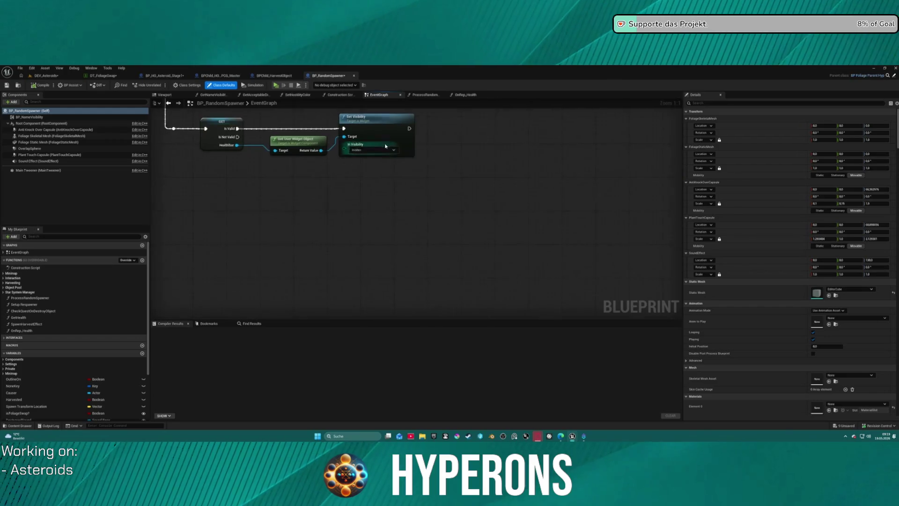
scroll(382, 120, up, 9)
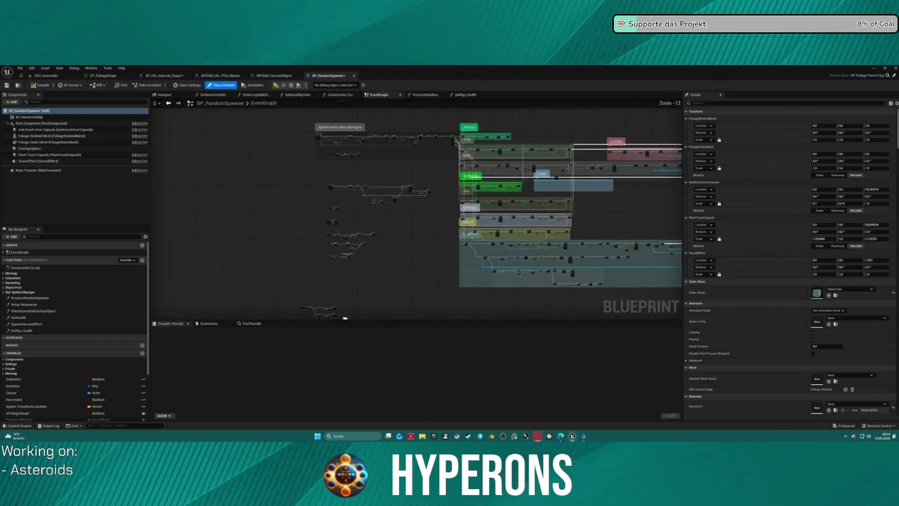
scroll(366, 190, up, 3)
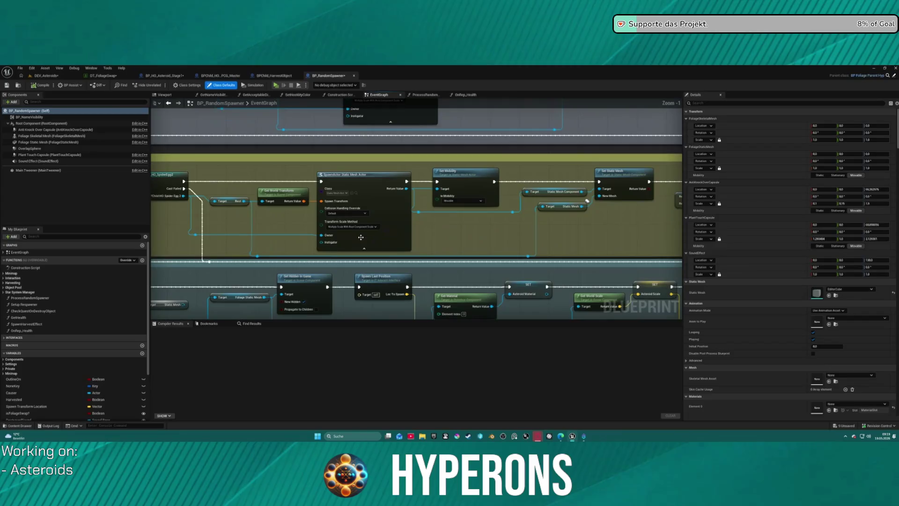
click(373, 145)
mouse_move(373, 144)
mouse_down()
mouse_move(235, 174)
mouse_move(226, 225)
mouse_move(343, 245)
mouse_move(489, 249)
mouse_up()
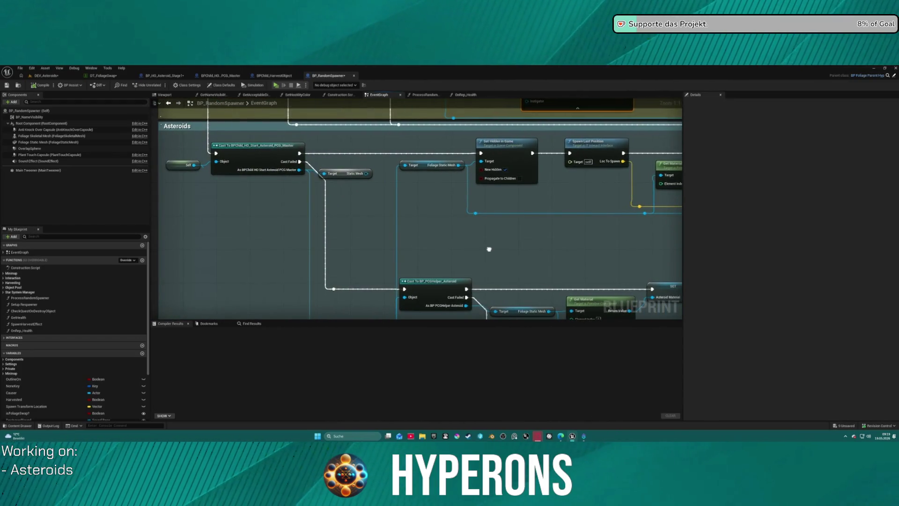
scroll(482, 245, down, 5)
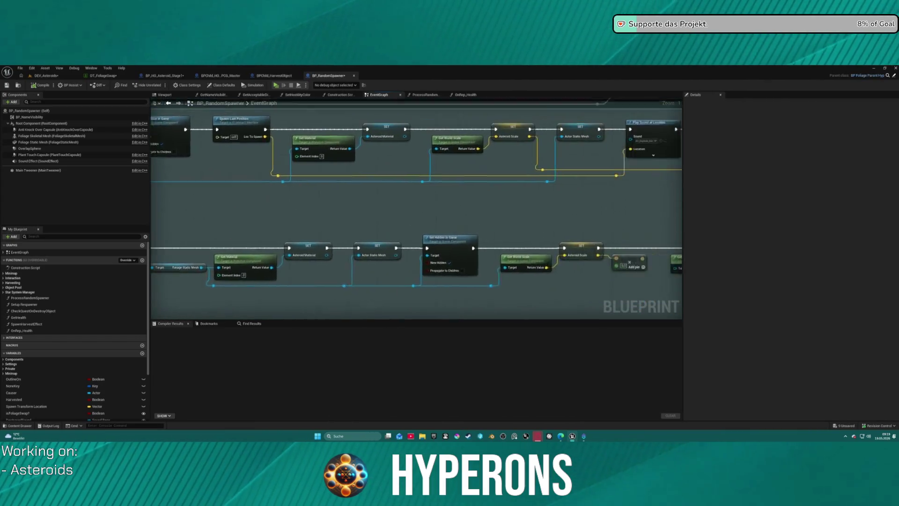
drag(482, 245, 209, 235)
Pan past the sound and effect nodes to the Cast To BP_PCGHelper_Asteroid and Stage3 nodes.
scroll(203, 170, up, 2)
scroll(304, 142, up, 4)
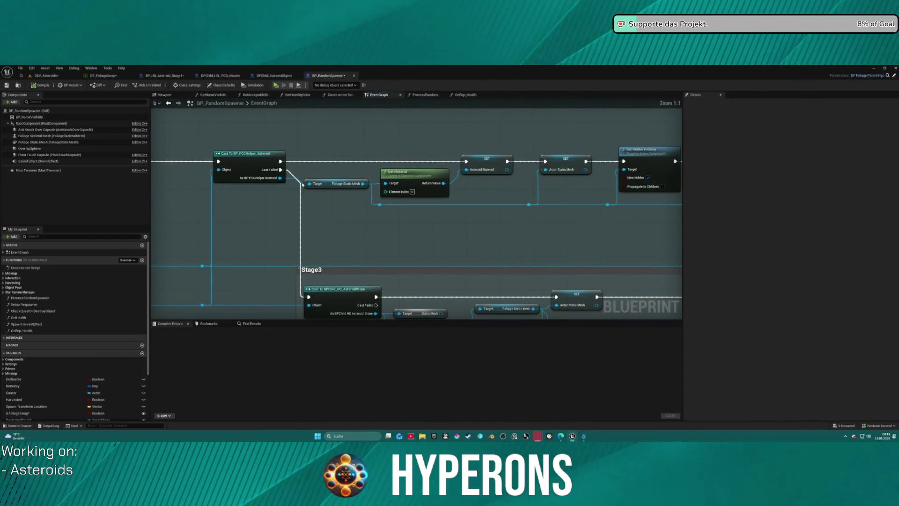
scroll(279, 126, down, 6)
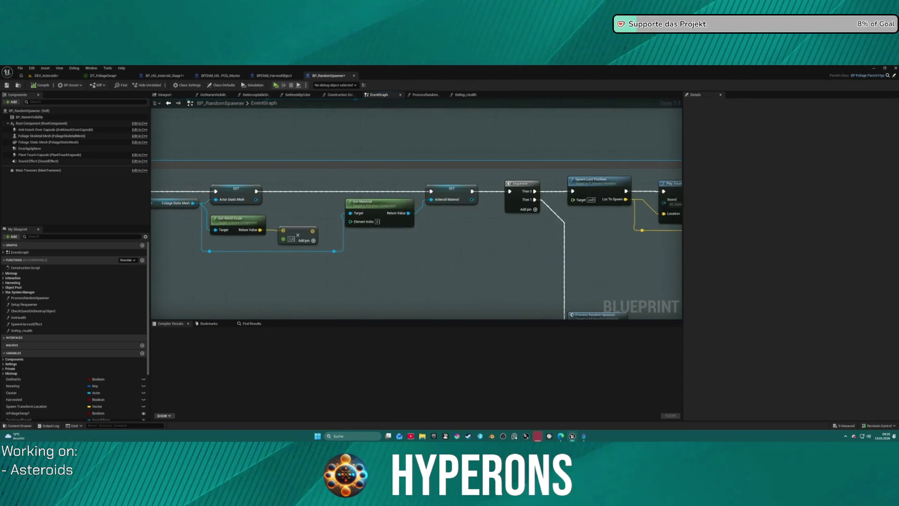
scroll(498, 270, up, 5)
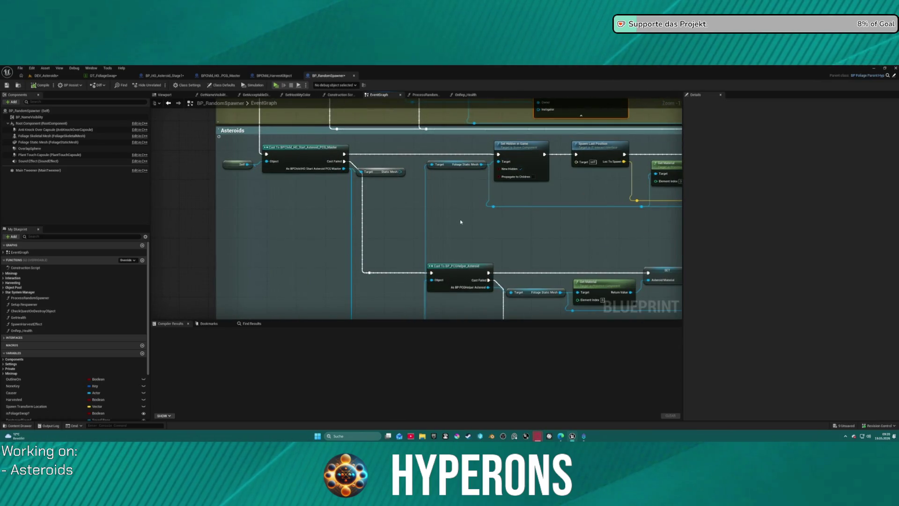
drag(459, 222, 184, 206)
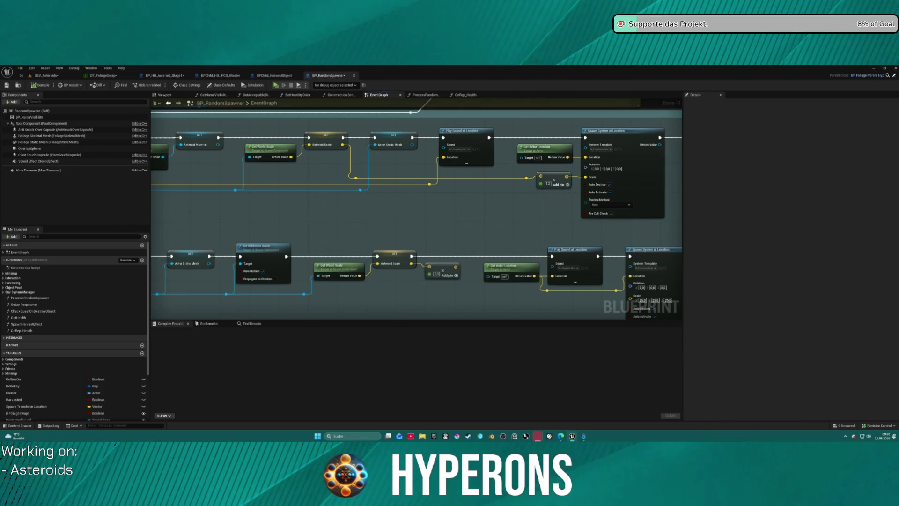
mouse_move(184, 206)
mouse_down()
mouse_move(505, 231)
mouse_move(492, 199)
mouse_move(413, 168)
mouse_move(235, 146)
mouse_move(394, 159)
mouse_move(177, 142)
mouse_move(151, 131)
mouse_move(185, 138)
mouse_move(108, 71)
mouse_up()
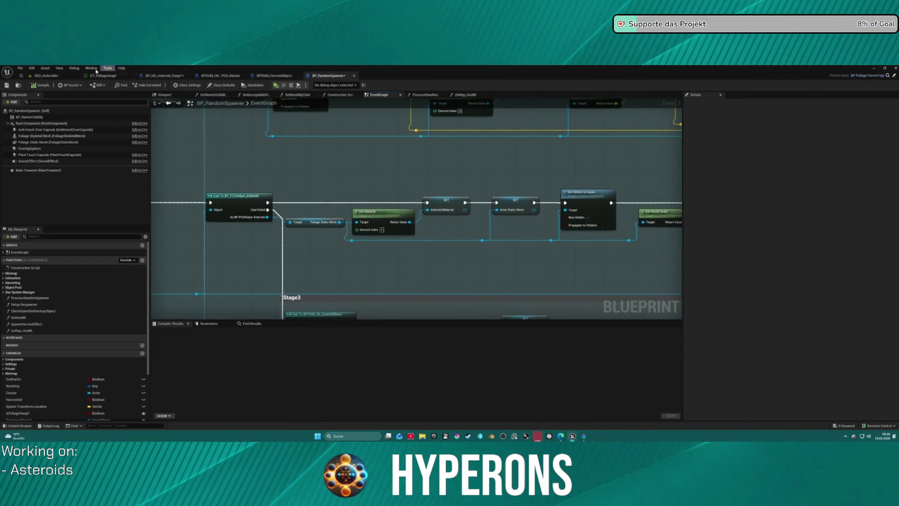
click(48, 76)
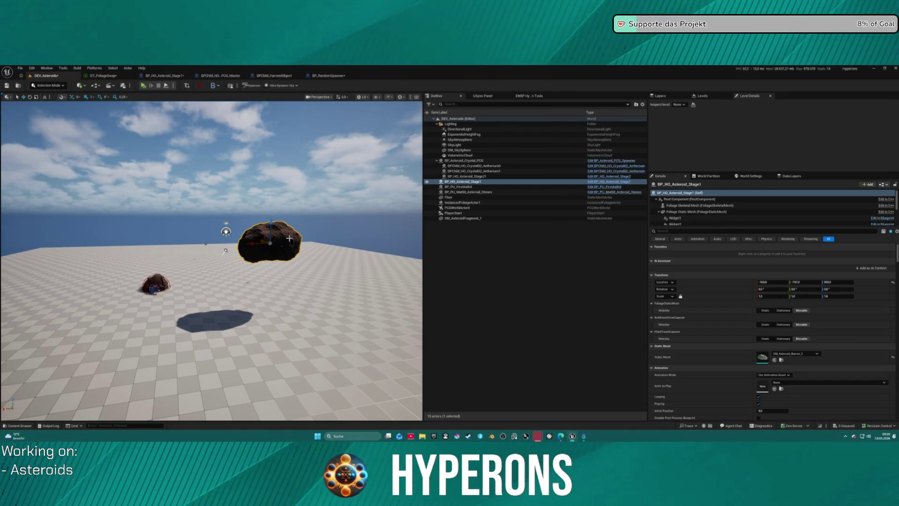
Set Material 1 on the BP_HO_Asteroid_Stage1 SET node to M_DebugPink.
click(154, 76)
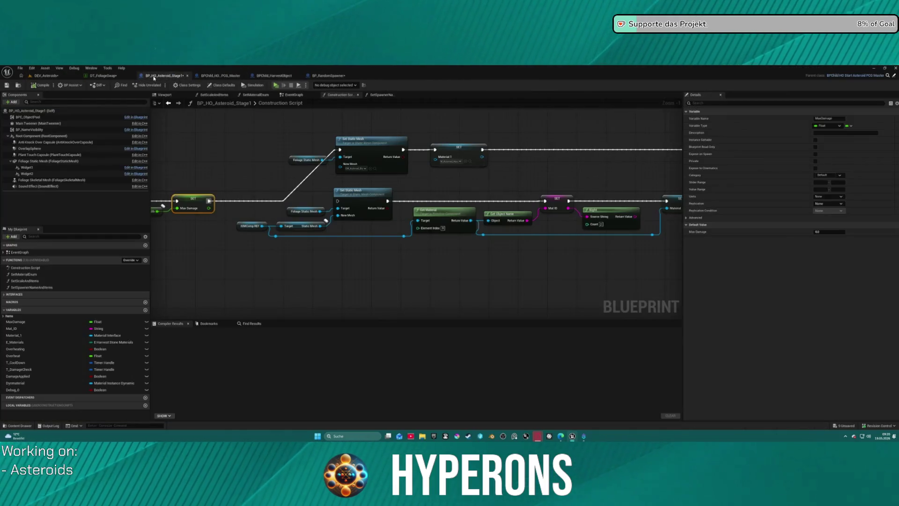
click(456, 161)
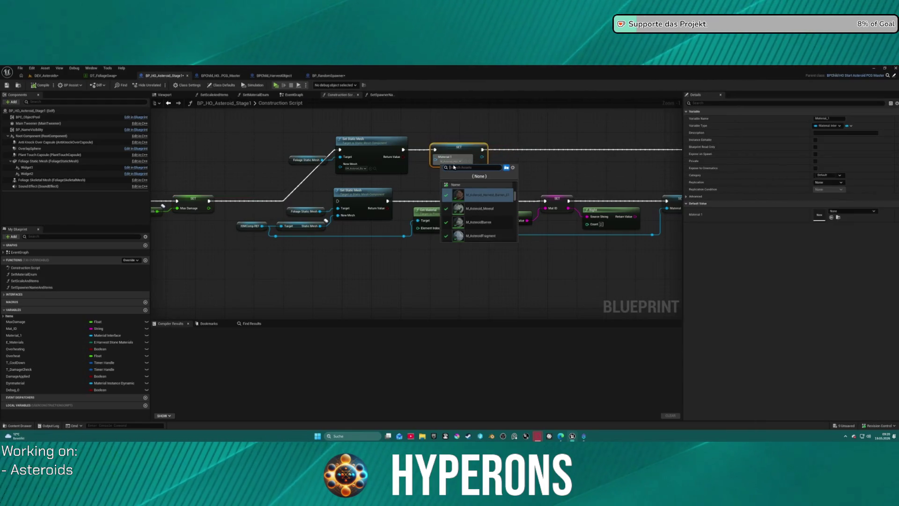
scroll(496, 220, down, 5)
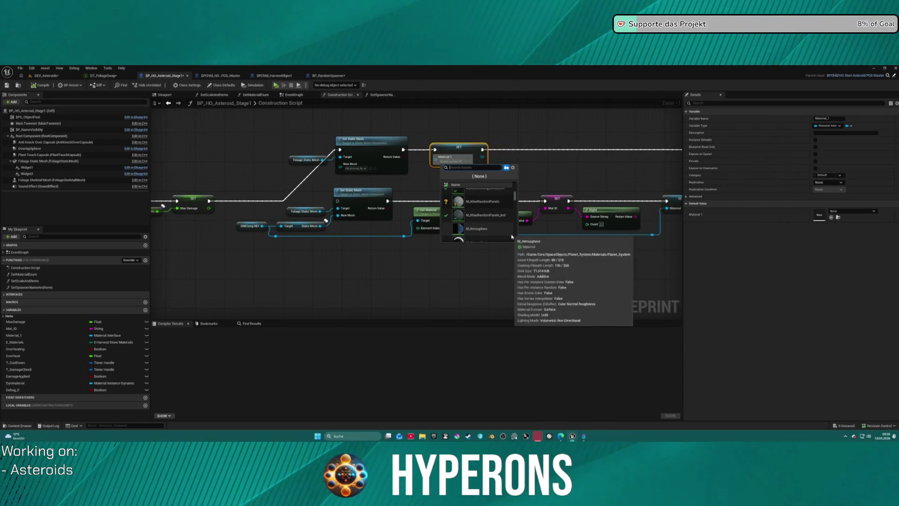
scroll(504, 224, down, 4)
text(debug)
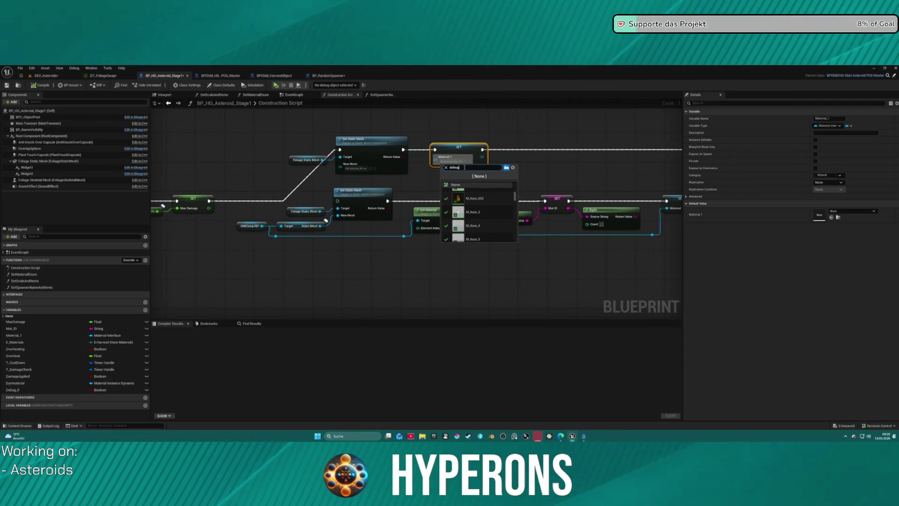
text(pl)
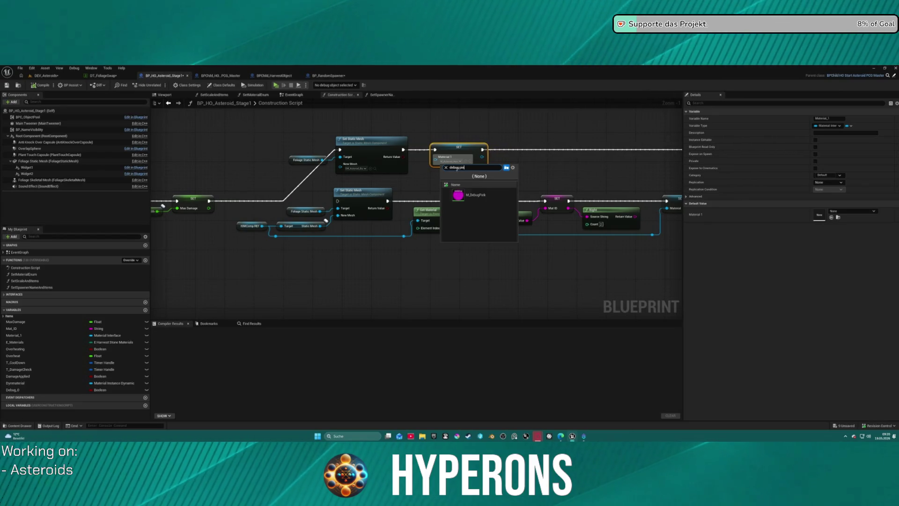
click(490, 199)
click(45, 75)
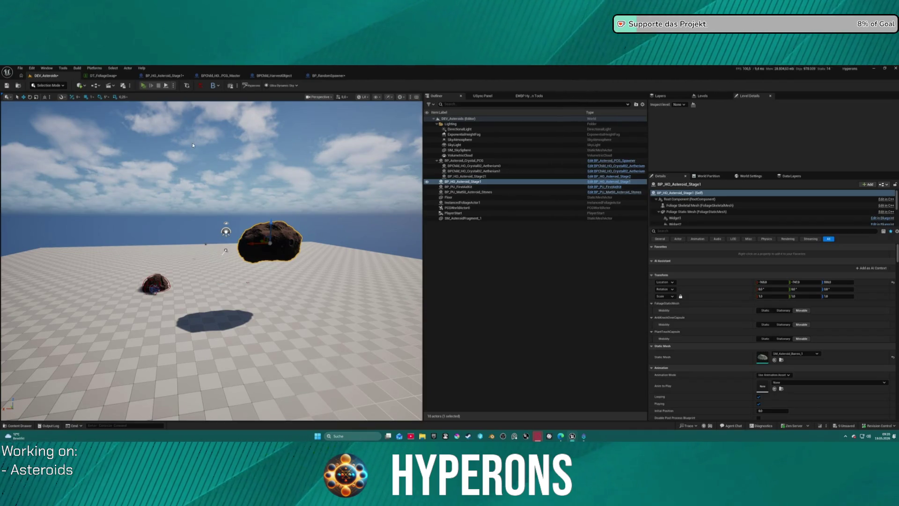
Play-test the level, mining the pink asteroid with the harvester laser until resources reach 485/500.
key(alt+p)
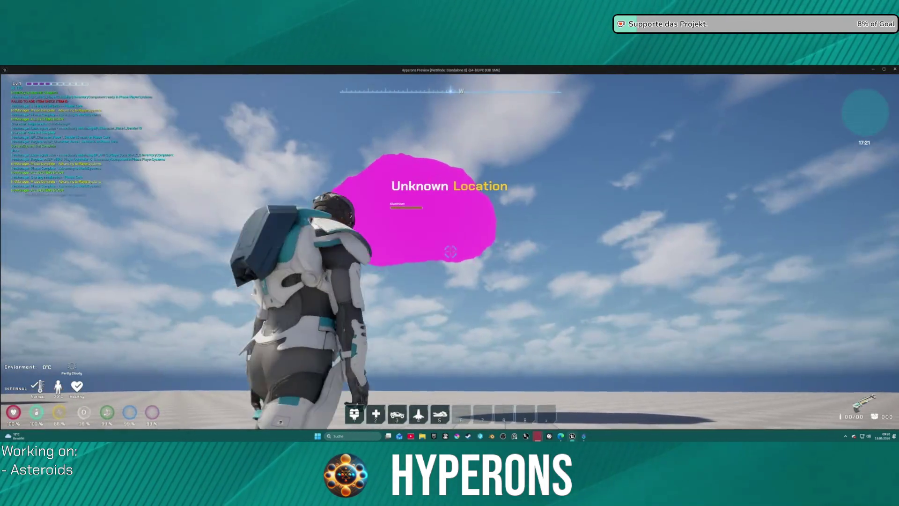
key(i)
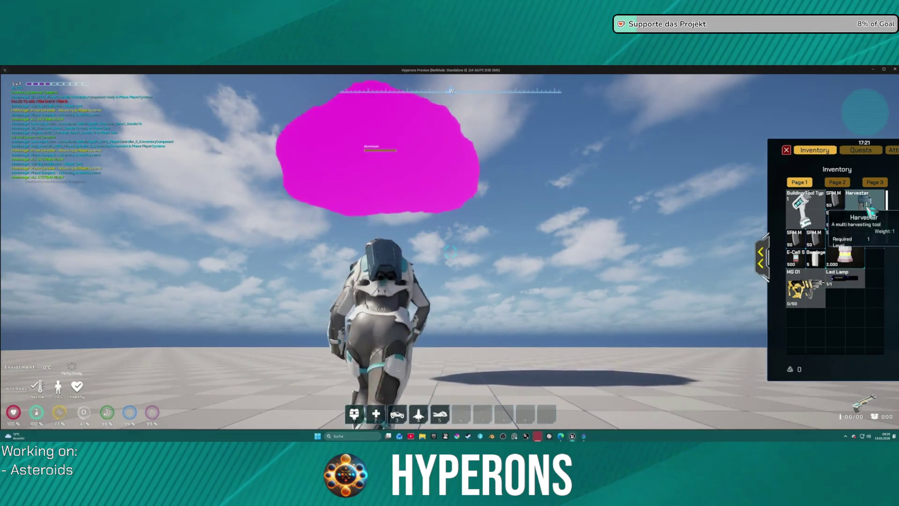
key(i)
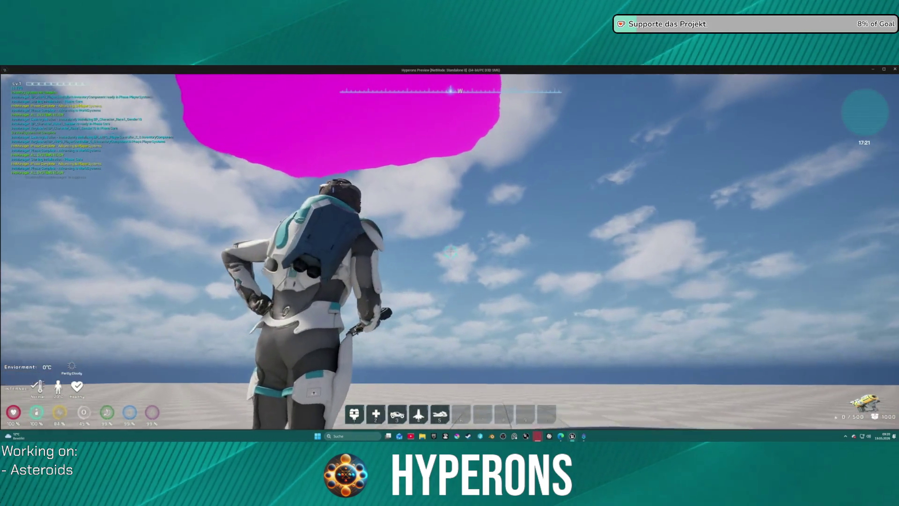
mouse_move(451, 251)
drag(451, 251, 451, 251)
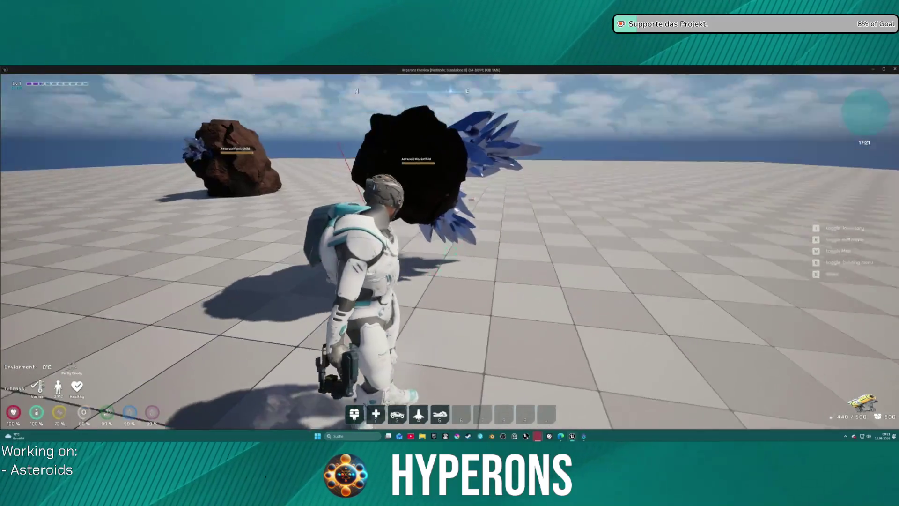
drag(450, 251, 448, 252)
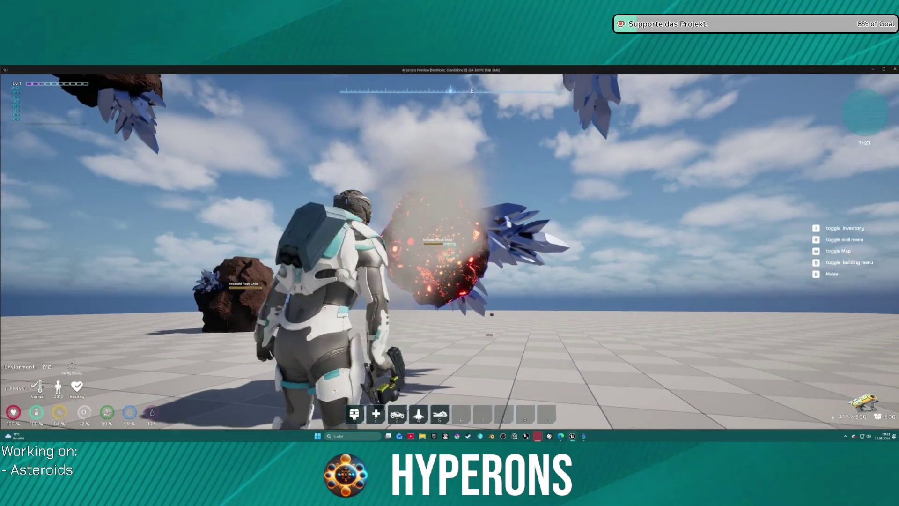
key(space)
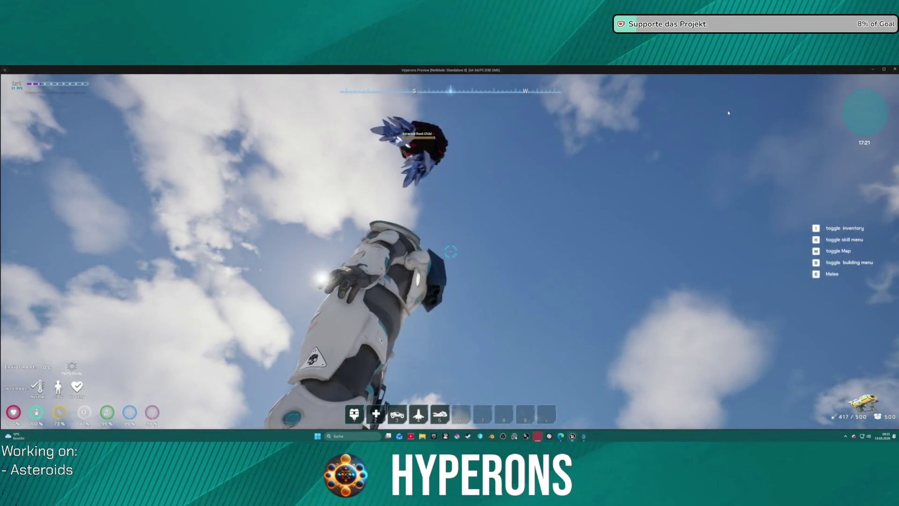
key(Escape)
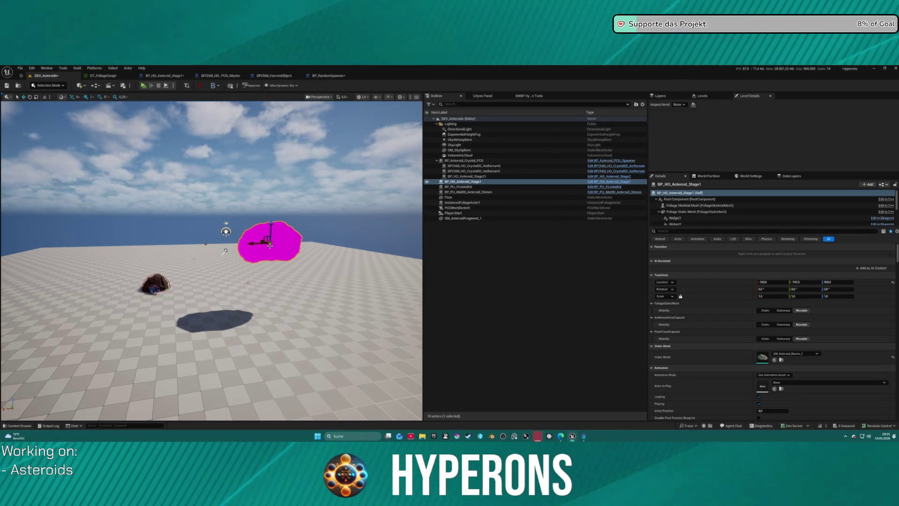
Undo the pink Material 1 change in BP_HO_Asteroid_Stage1, then return to DEV_Asteroids with the Content Drawer.
click(165, 75)
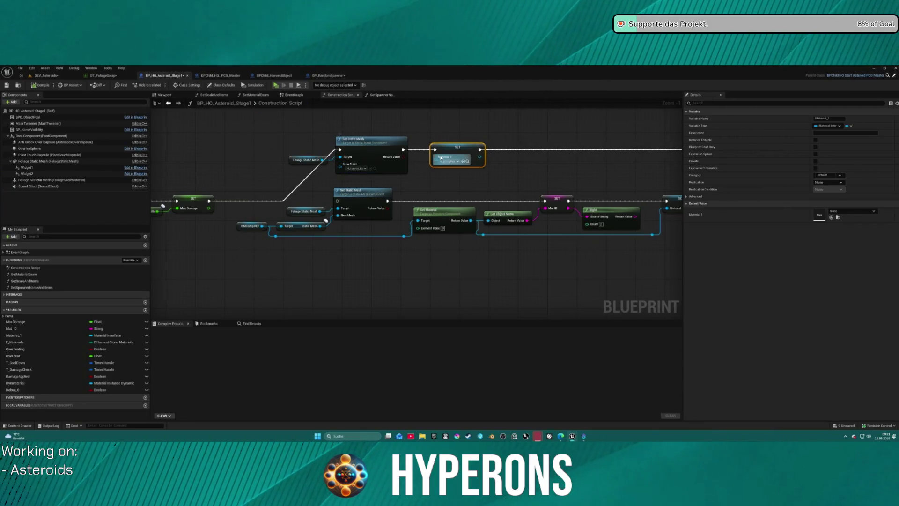
key(ctrl+z)
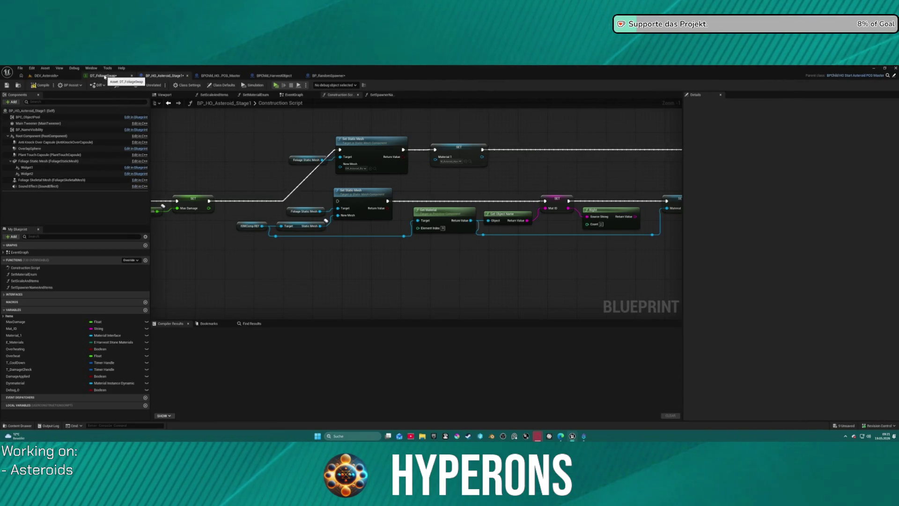
click(105, 77)
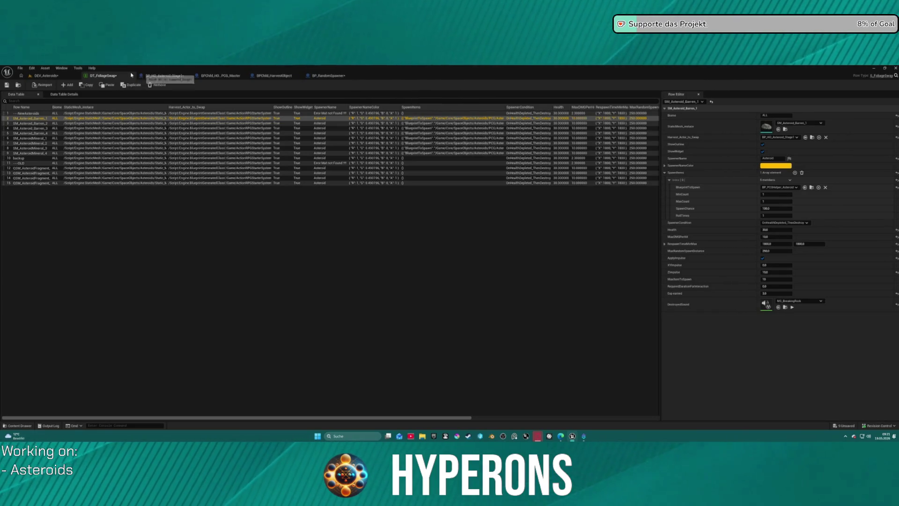
click(46, 76)
click(19, 426)
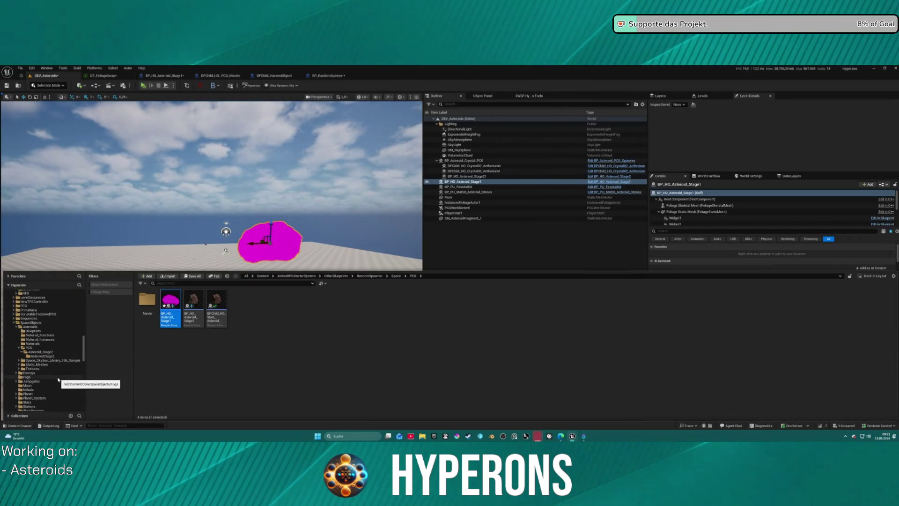
Open BP_ShipMain from the Core/Vehicles/Ships folder.
scroll(58, 380, down, 5)
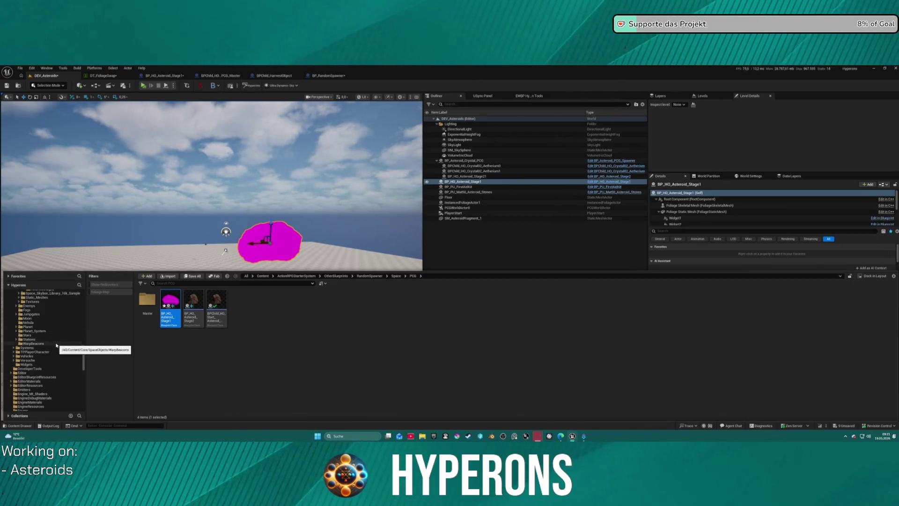
click(27, 356)
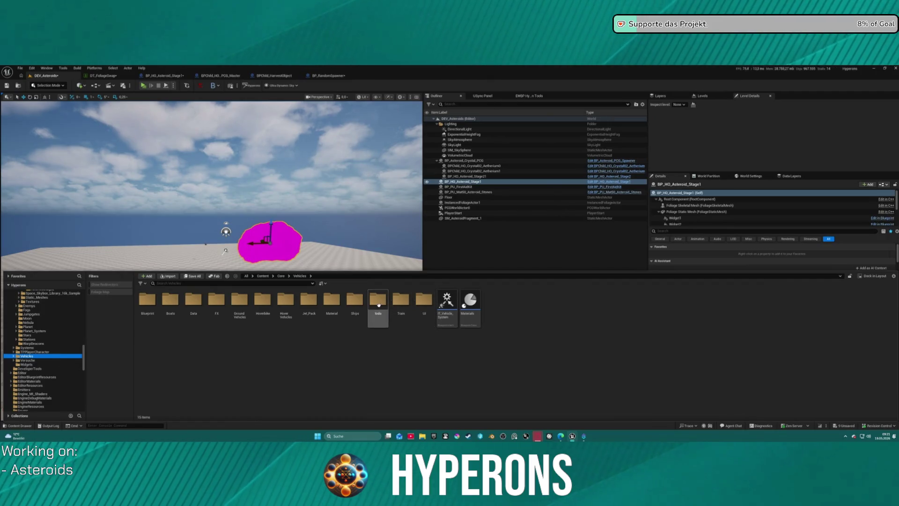
double_click(355, 302)
double_click(409, 322)
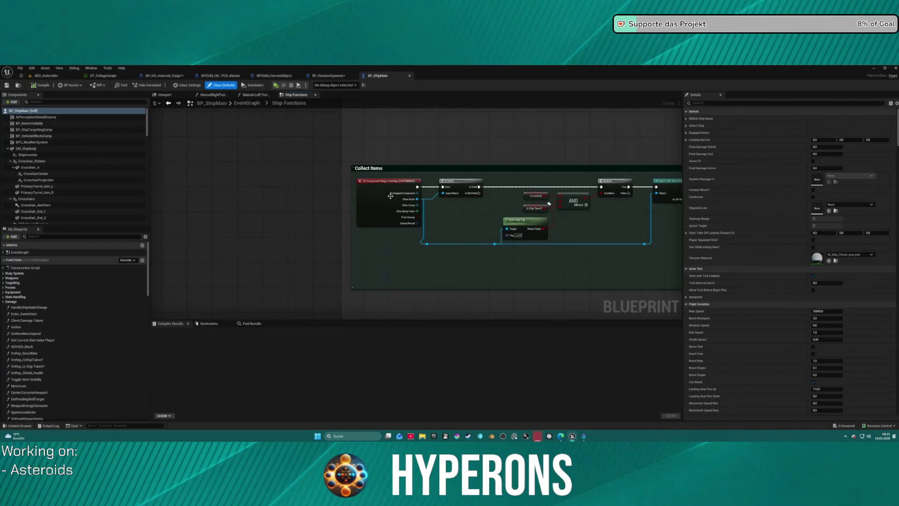
Add a breakpoint on the Get Data Table Row node for DT_FoliageSwap.
scroll(389, 196, down, 7)
scroll(544, 177, up, 7)
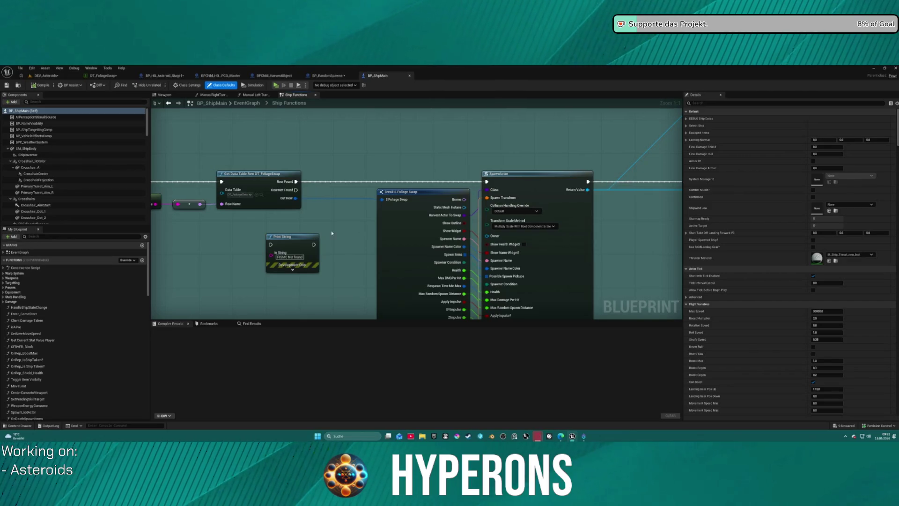
mouse_move(301, 230)
mouse_down()
mouse_move(357, 209)
mouse_move(442, 207)
mouse_up()
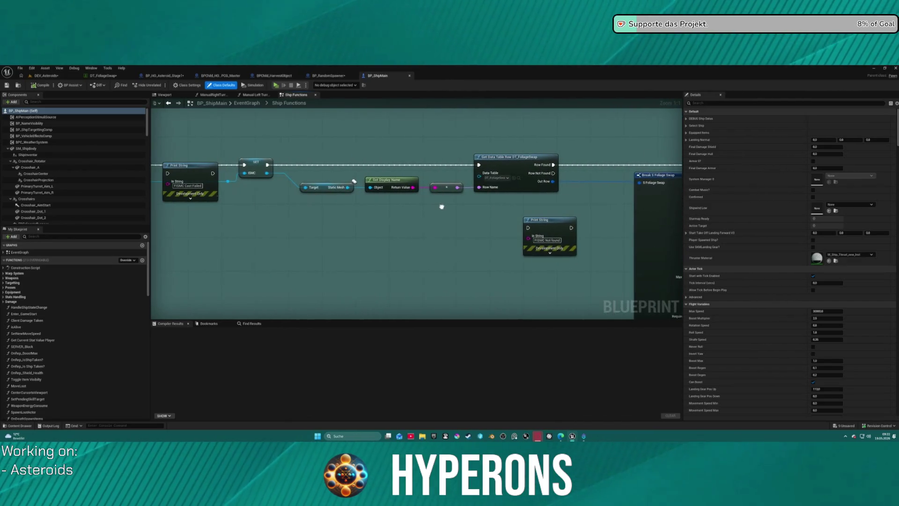
right_click(499, 160)
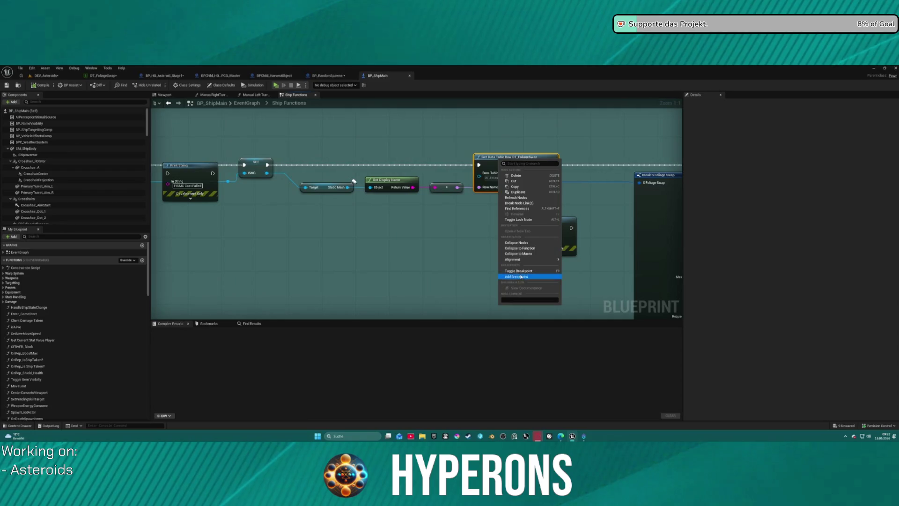
click(513, 278)
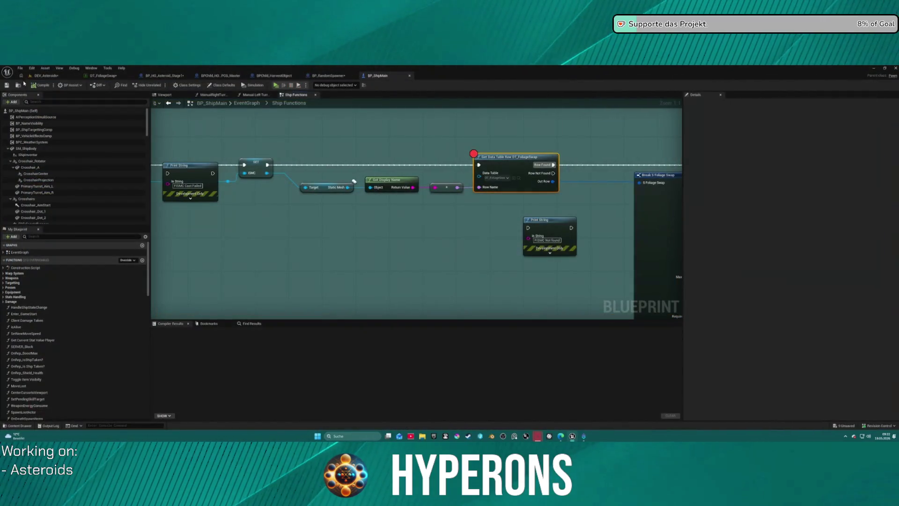
Load Map_Lobby0 from recent levels, saving DEV_Asteroids, then launch the standalone game preview.
click(45, 76)
click(20, 68)
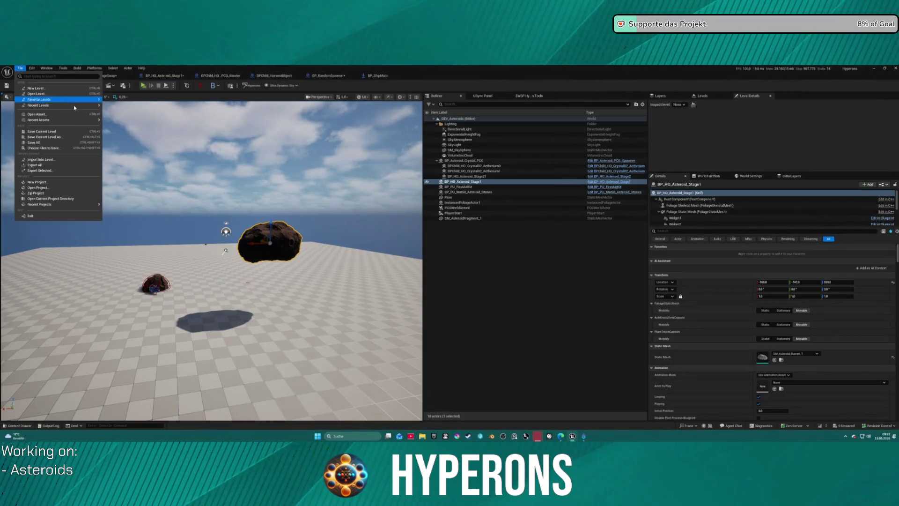
mouse_move(57, 105)
click(143, 126)
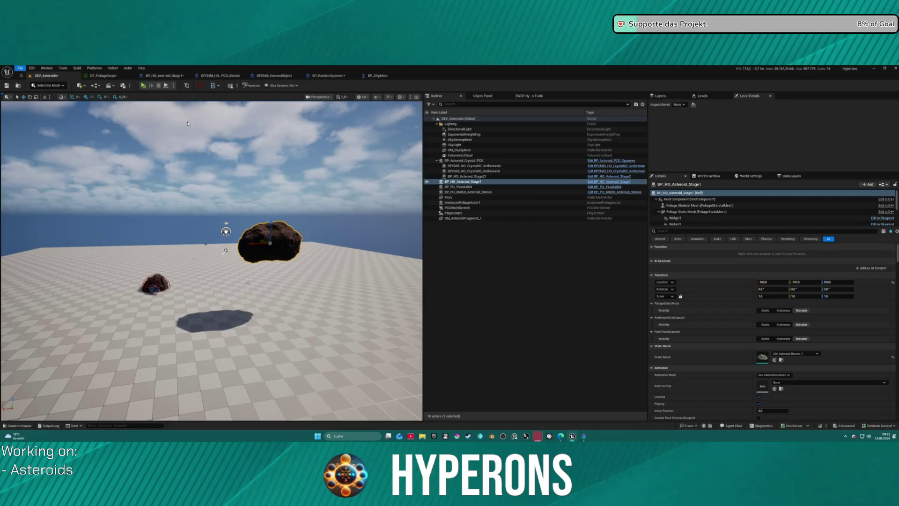
click(470, 310)
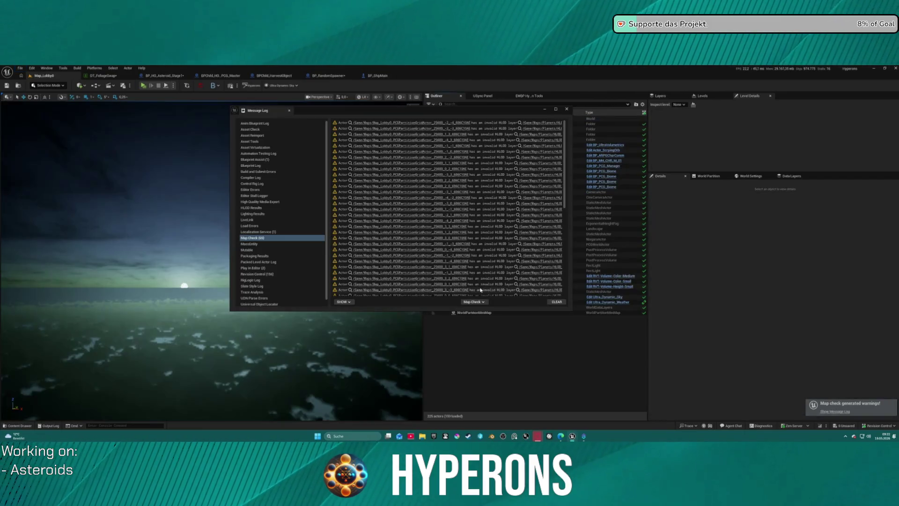
click(566, 110)
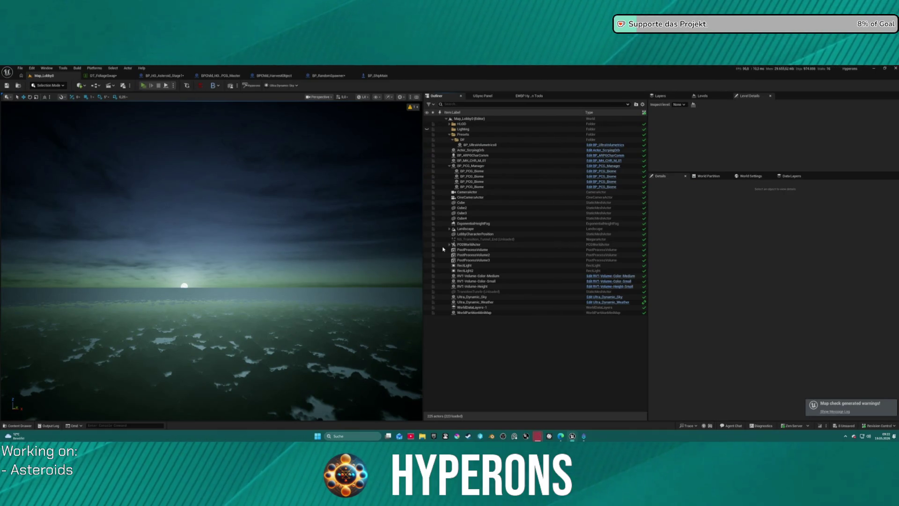
key(alt+p)
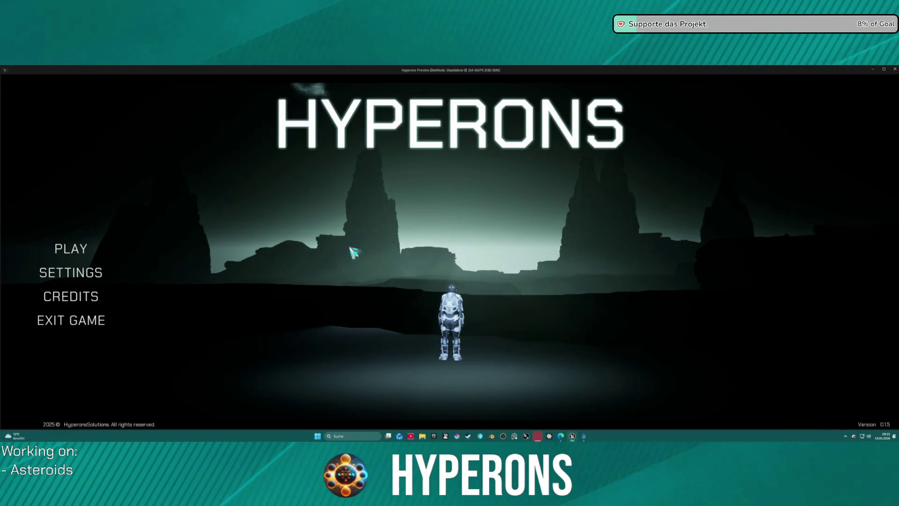
Start the game with the Mining character selected.
click(70, 249)
click(315, 249)
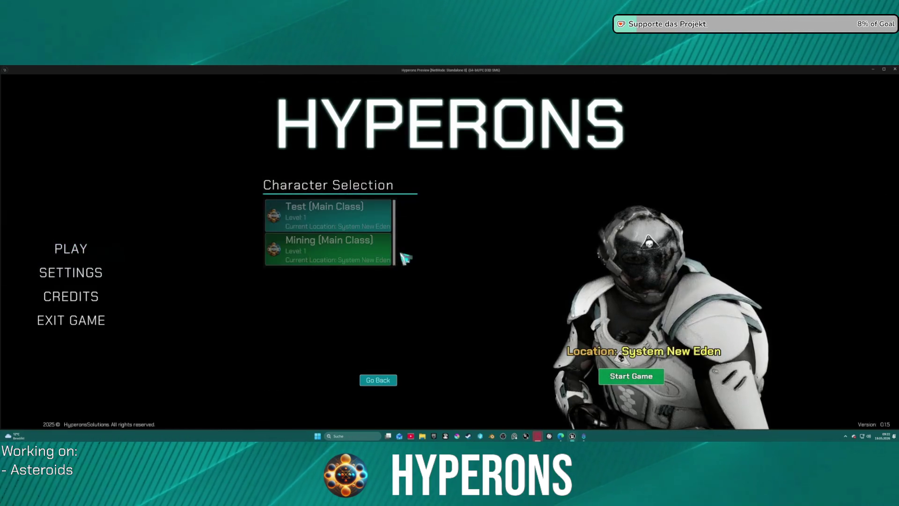
click(637, 383)
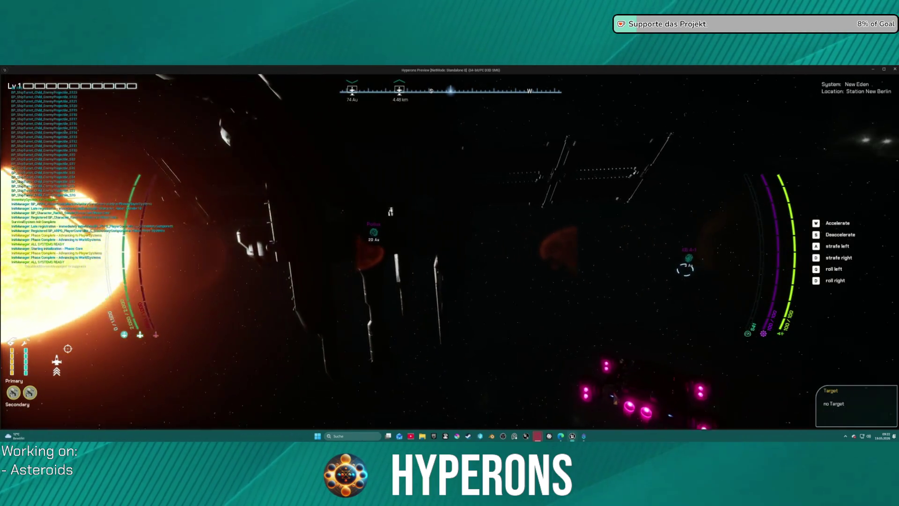
Warp the ship to the asteroid field with shields raised, then quit back to the editor.
key(w)
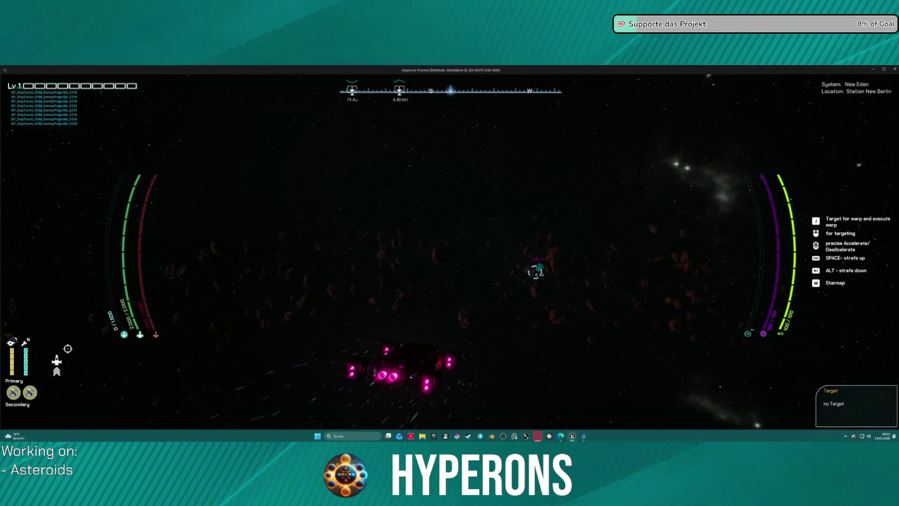
scroll(450, 253, up, 1)
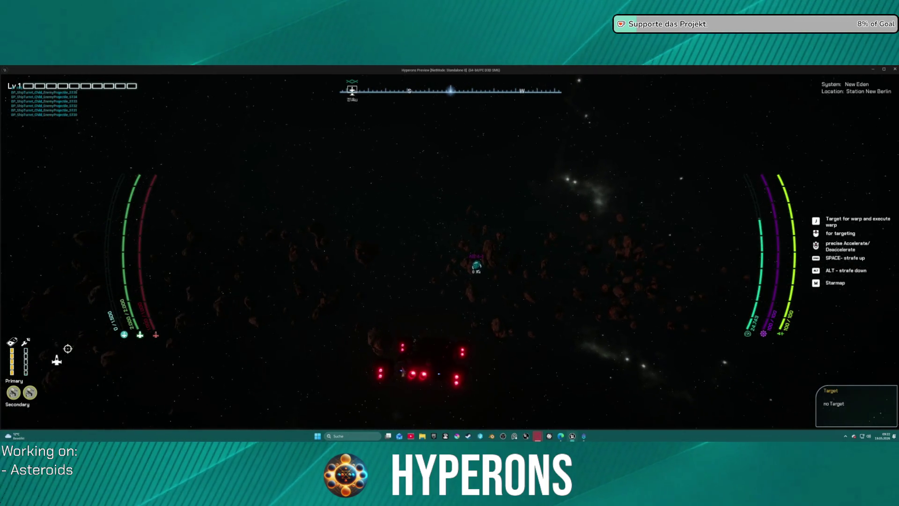
key(e)
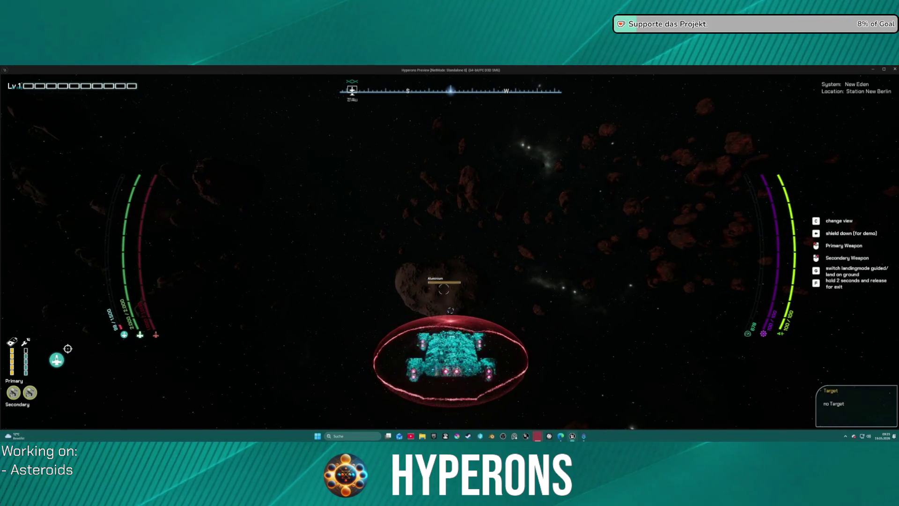
key(Escape)
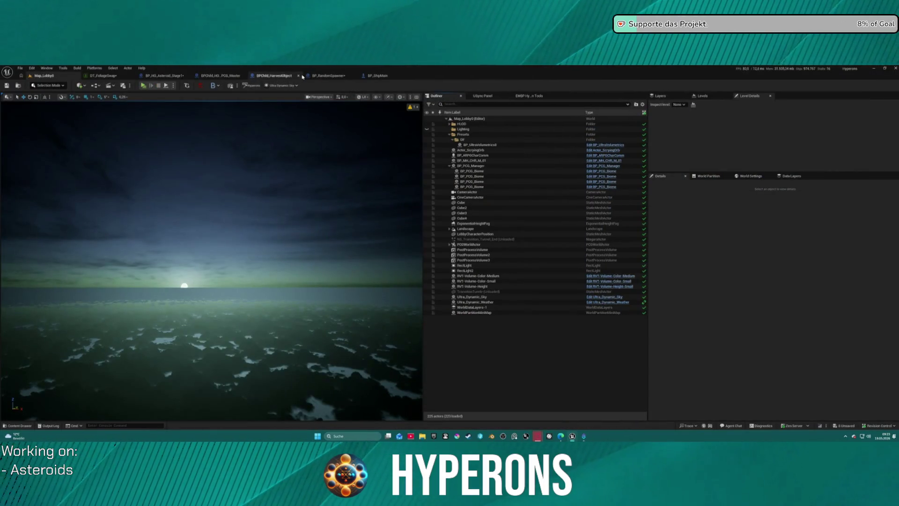
click(164, 75)
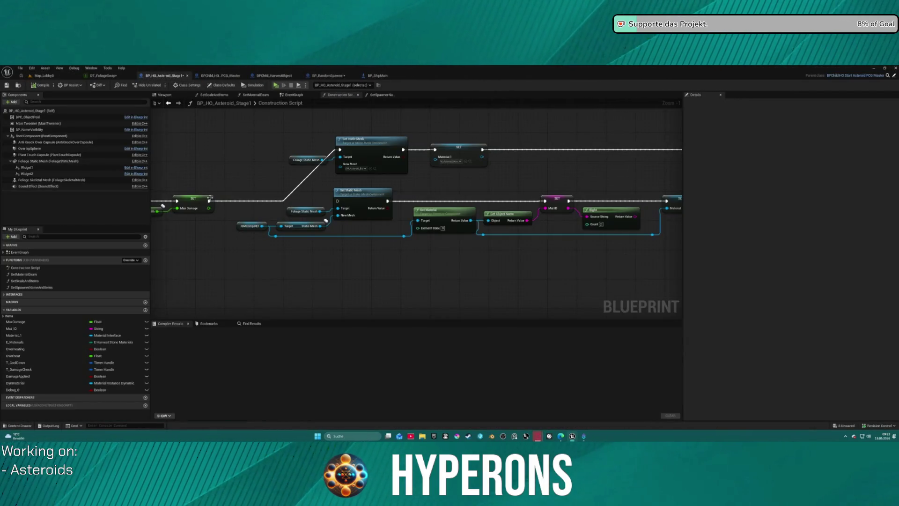
Wire SET Max Damage's exec output into the lower Set Static Mesh node and tidy the ISMComp REF node.
drag(209, 201, 280, 204)
drag(337, 202, 338, 201)
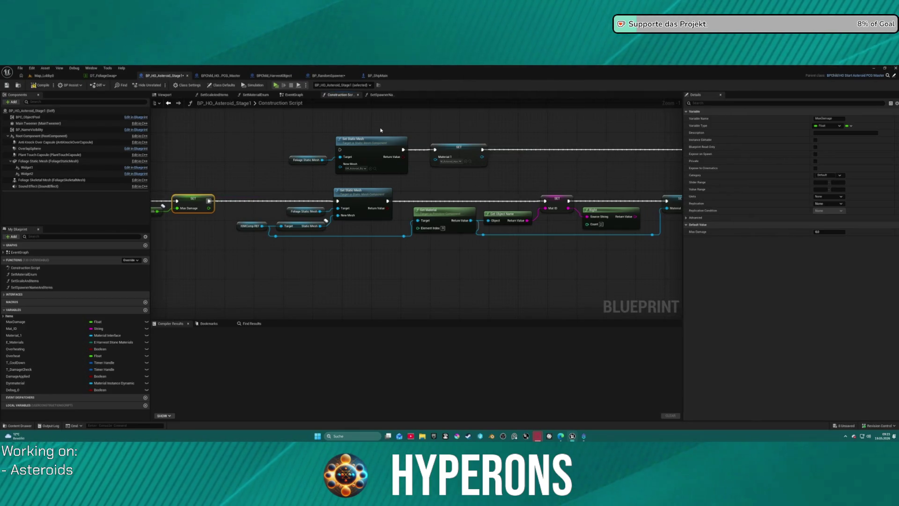
click(242, 226)
mouse_move(240, 232)
mouse_down()
mouse_move(256, 228)
mouse_move(240, 228)
mouse_up()
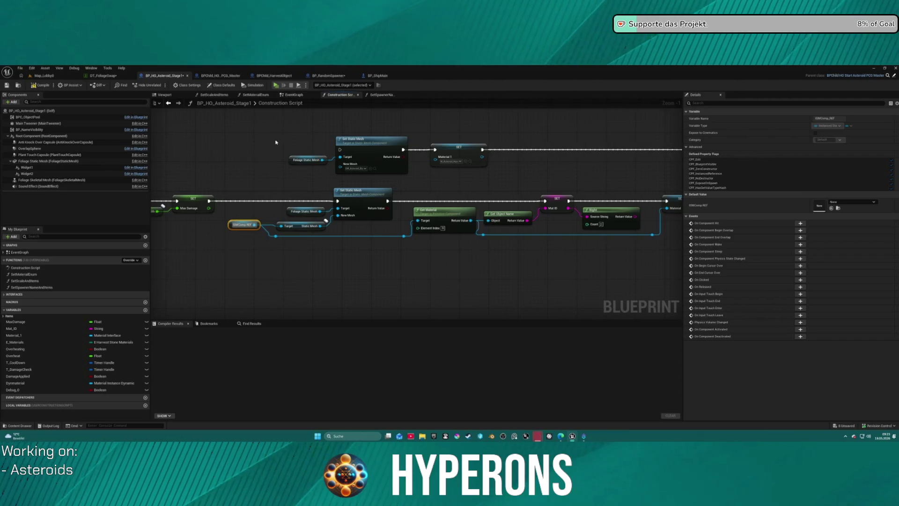
mouse_move(459, 209)
mouse_down()
mouse_move(48, 201)
mouse_move(400, 191)
mouse_up()
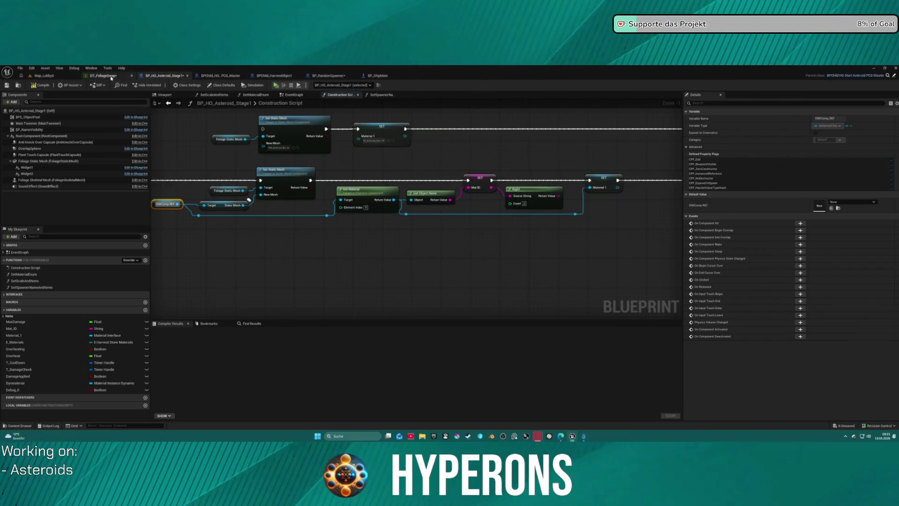
click(111, 77)
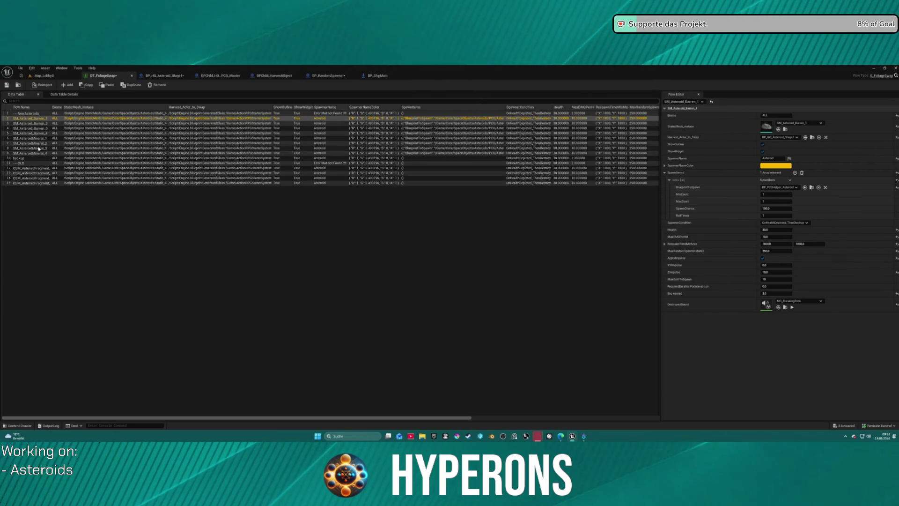
Inspect the asteroid row's SpawnerName in DT_FoliageSwap, then go back to Map_Lobby0.
click(777, 159)
click(45, 76)
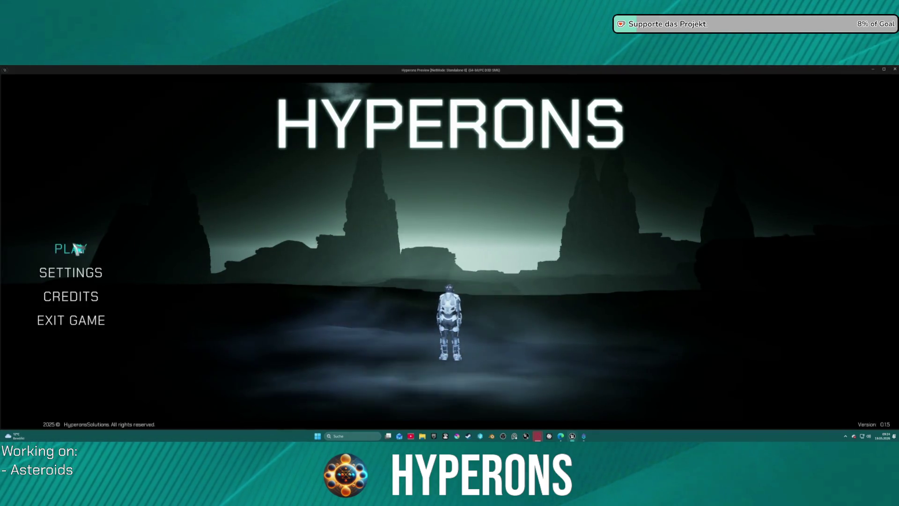
Briefly run the game, then review the Asteroids and Stage3 spawning nodes in BP_RandomSpawner's EventGraph.
click(73, 248)
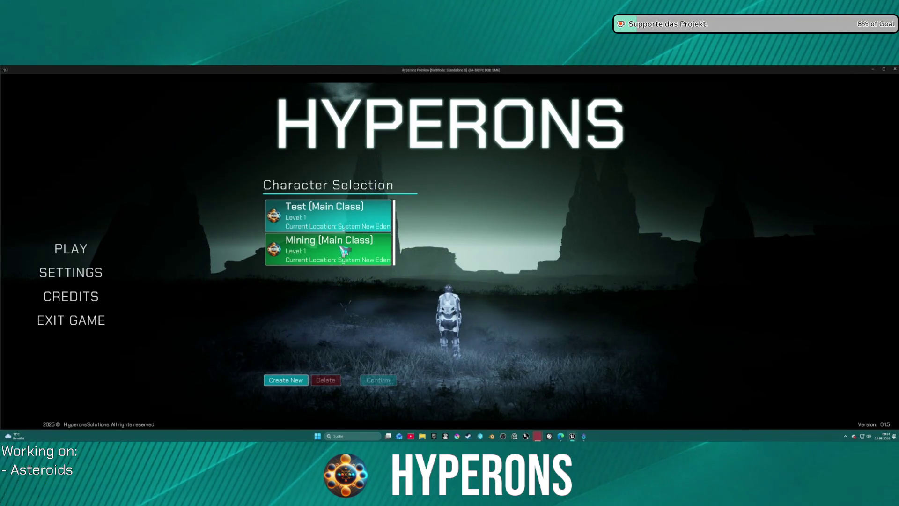
key(Escape)
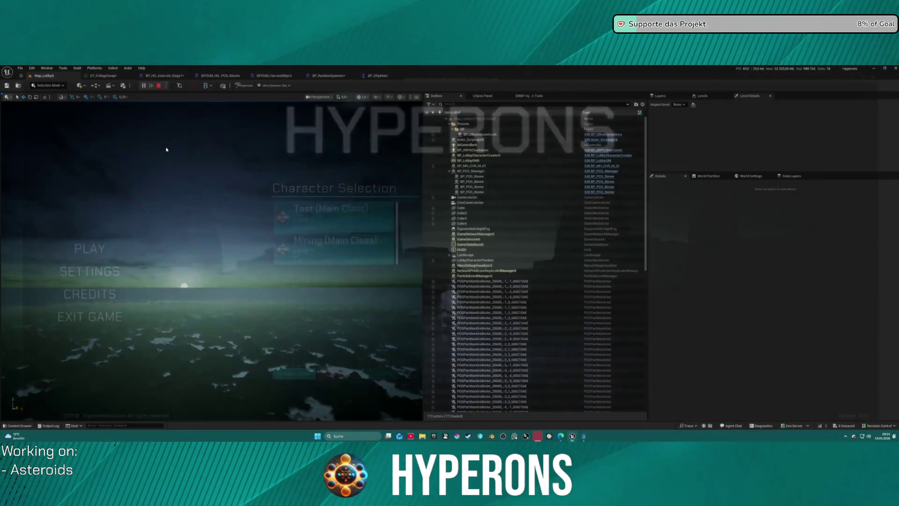
click(329, 75)
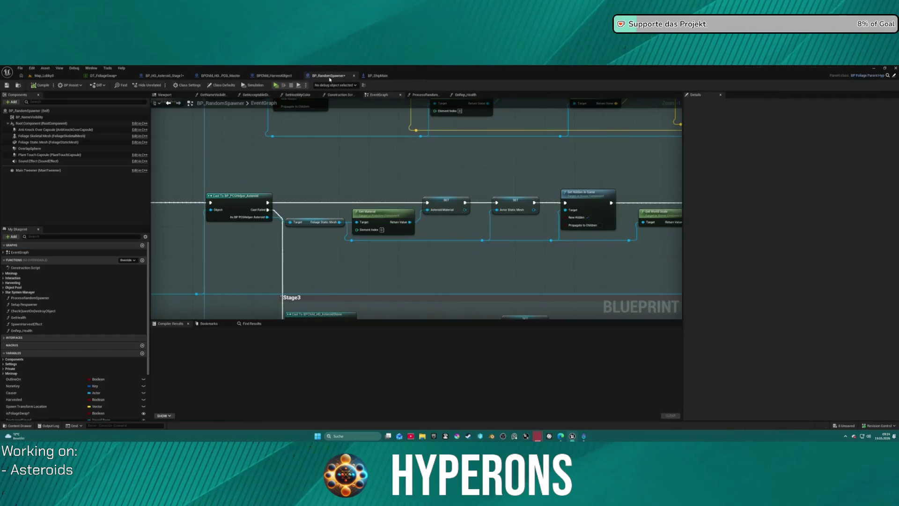
scroll(244, 185, down, 5)
scroll(315, 229, up, 5)
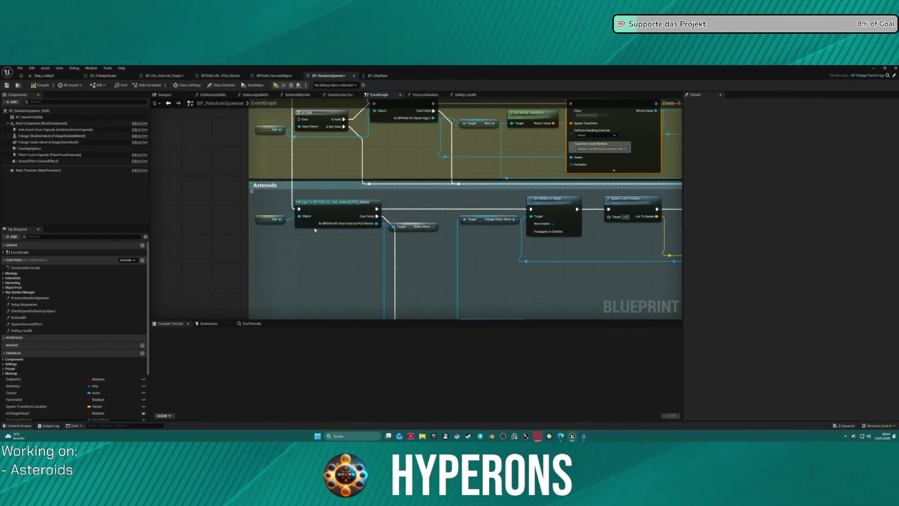
mouse_move(437, 250)
mouse_down()
mouse_move(280, 223)
mouse_move(206, 192)
mouse_move(314, 211)
mouse_up()
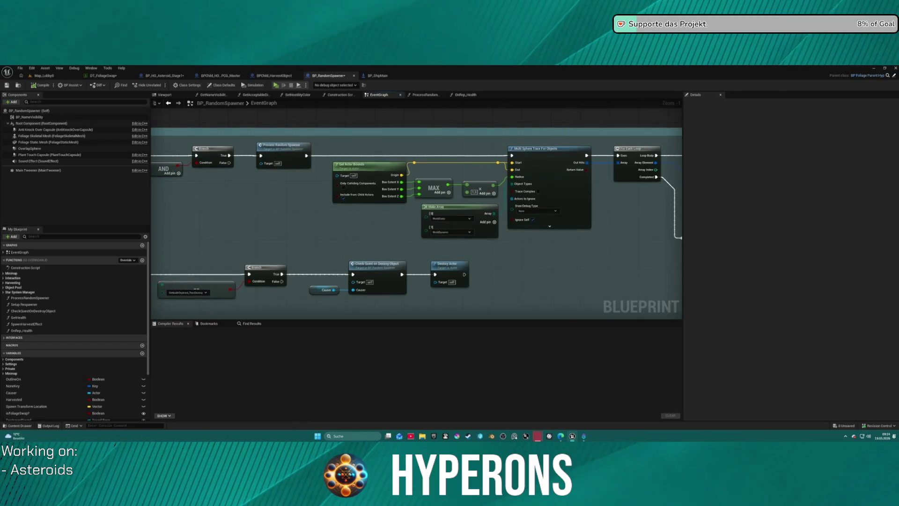
mouse_move(378, 219)
mouse_down()
mouse_move(450, 182)
mouse_move(407, 176)
mouse_move(482, 133)
mouse_move(330, 155)
mouse_move(542, 169)
mouse_move(422, 178)
mouse_up()
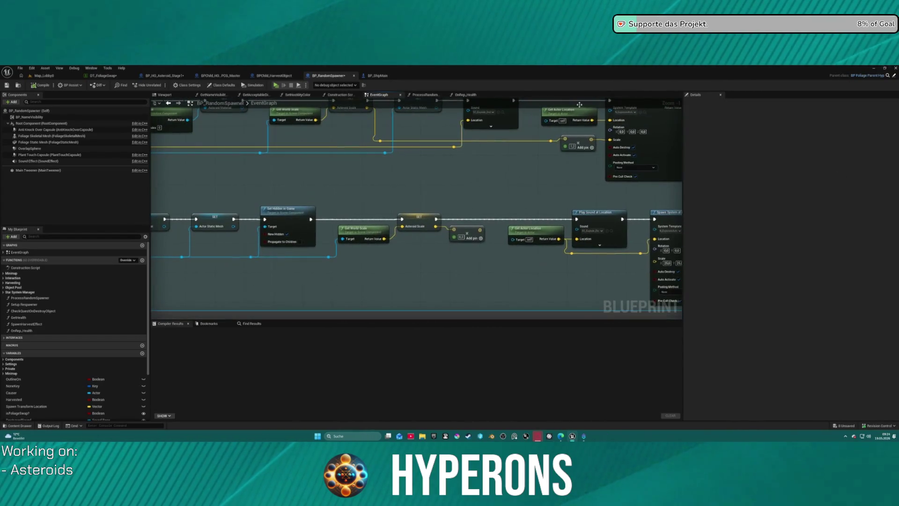
click(160, 76)
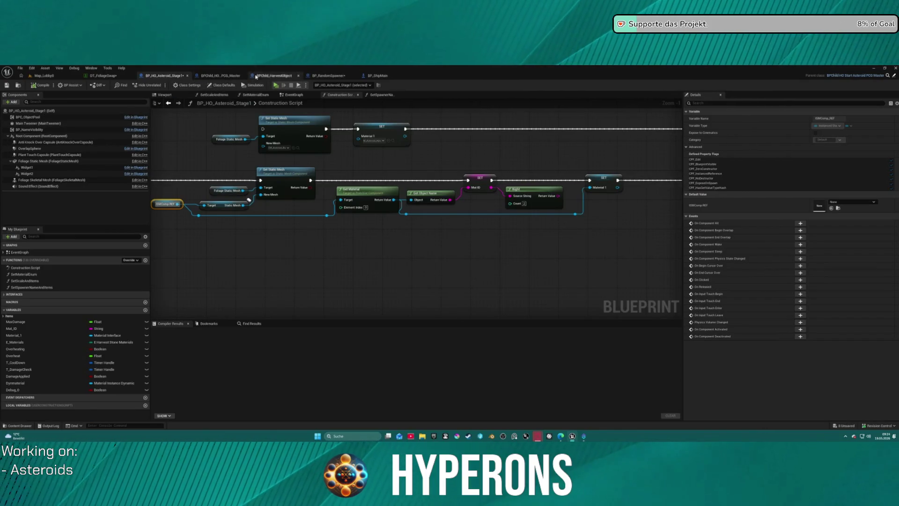
Delete the unused Overheating and Debug_0 variables from the asteroid blueprint.
click(217, 86)
scroll(792, 262, down, 15)
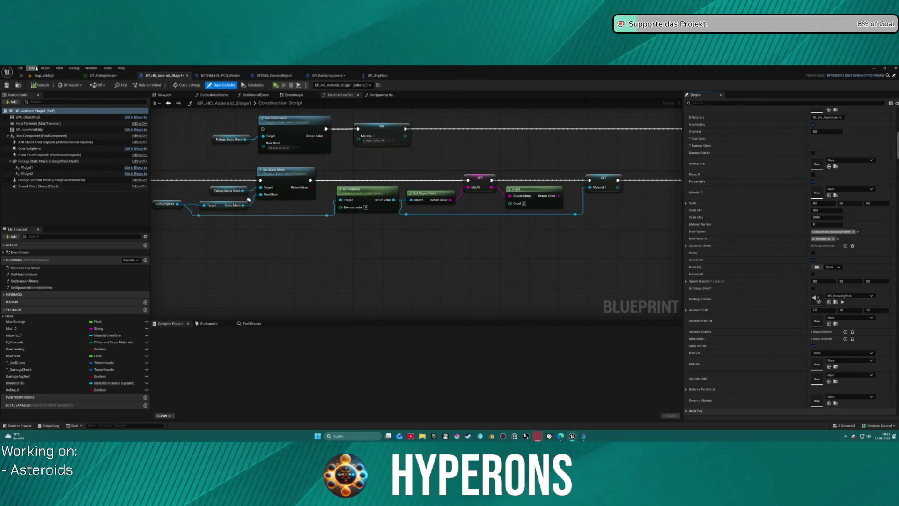
click(32, 68)
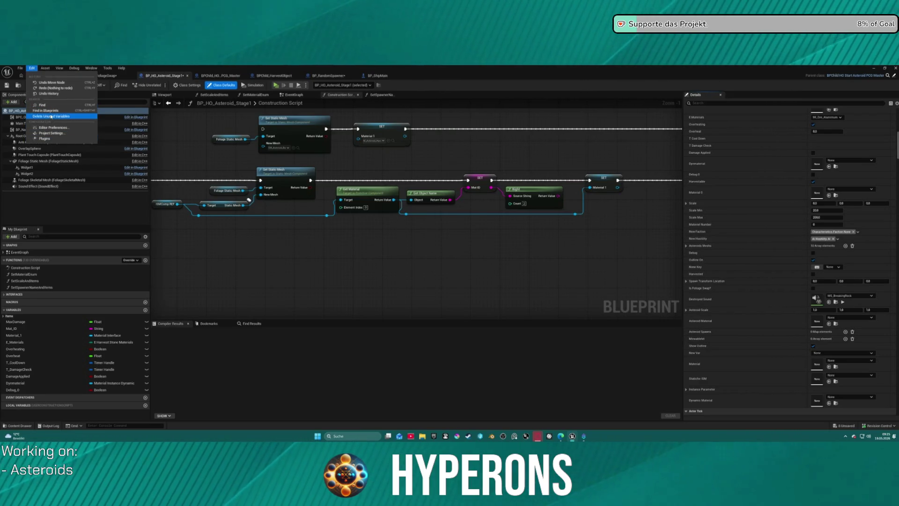
click(51, 116)
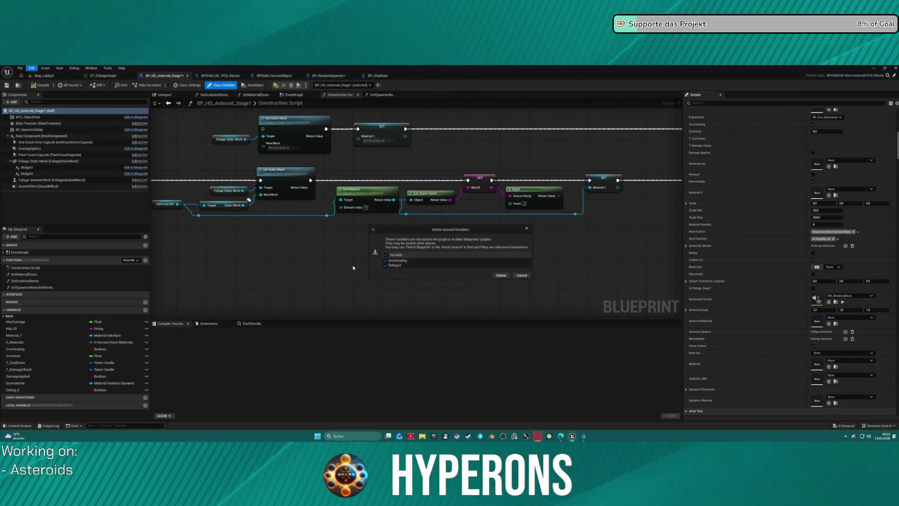
click(501, 275)
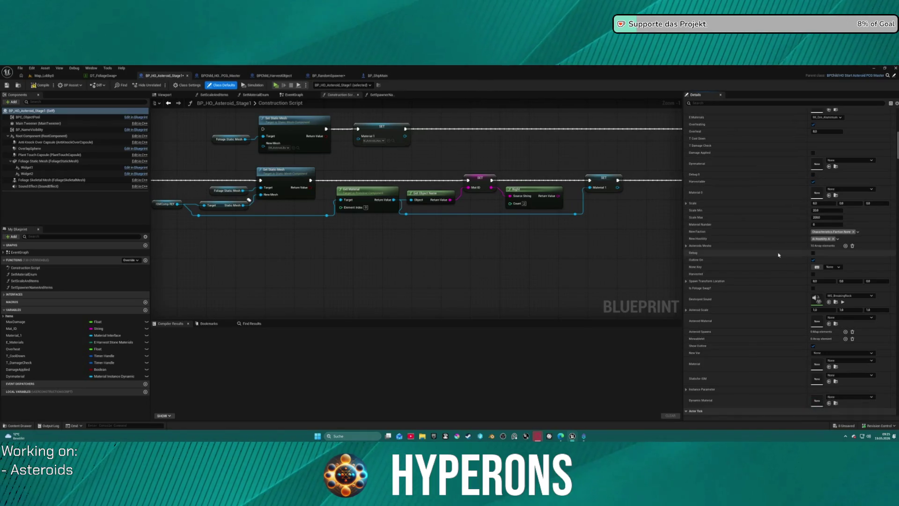
Set the first Possible Spawn Pickups entry's BlueprintToSpawn to BP_PCGHelper_Asteroid and launch the game.
scroll(782, 278, down, 2)
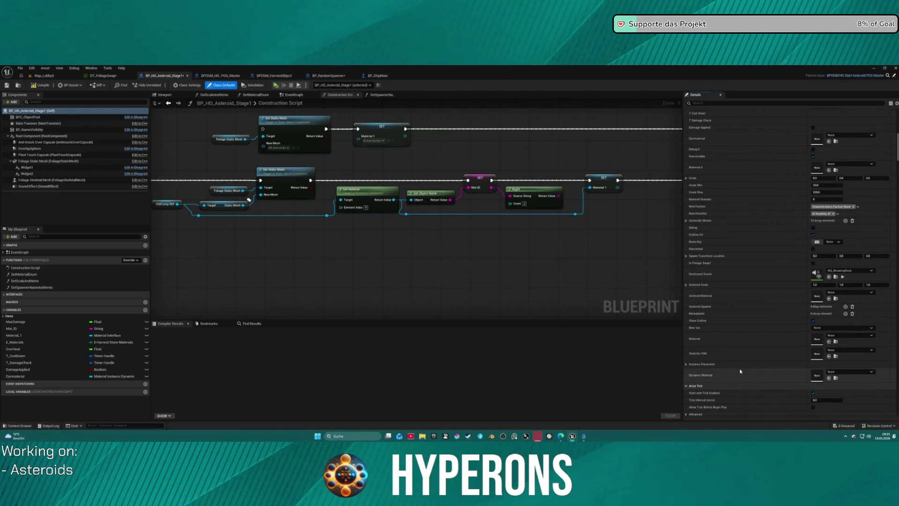
scroll(750, 297, down, 6)
scroll(749, 292, down, 10)
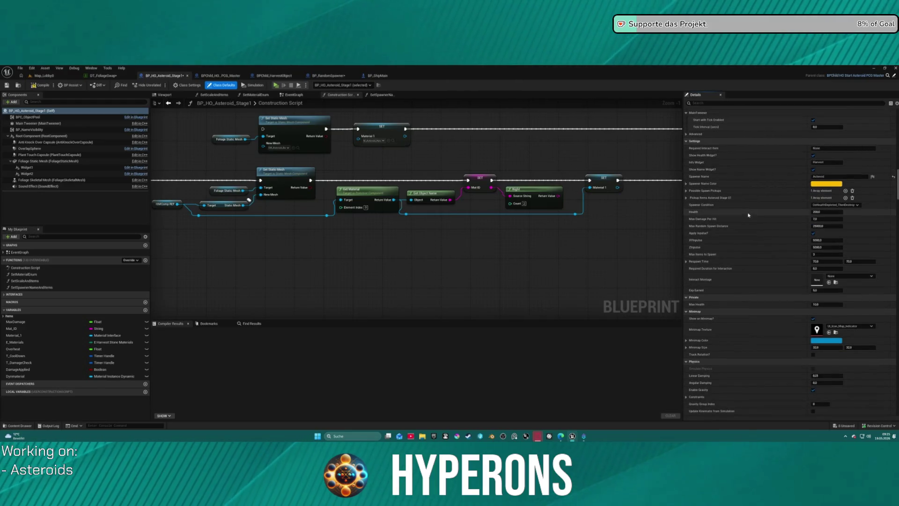
click(687, 190)
click(691, 198)
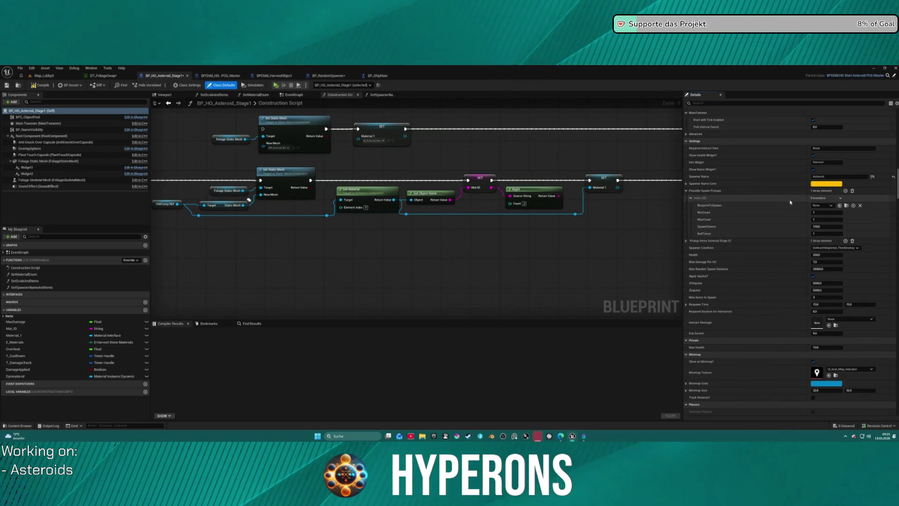
click(815, 206)
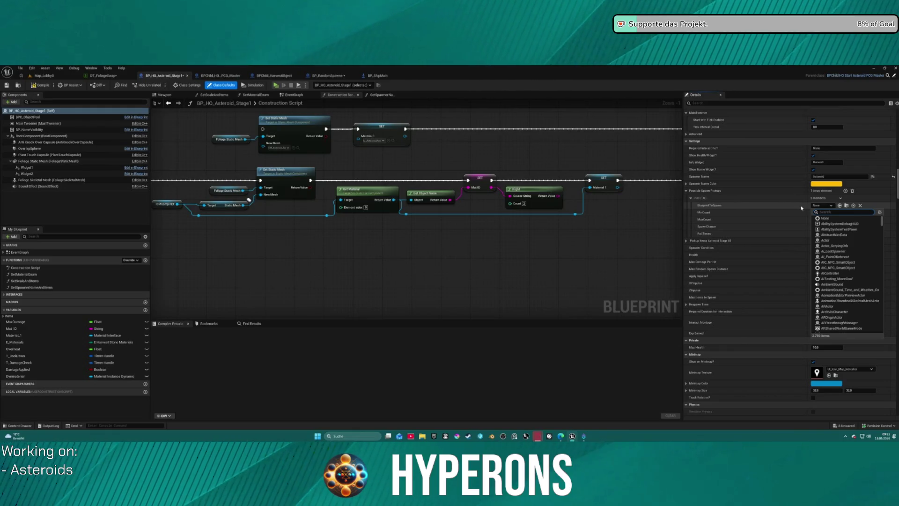
text(pcg hel)
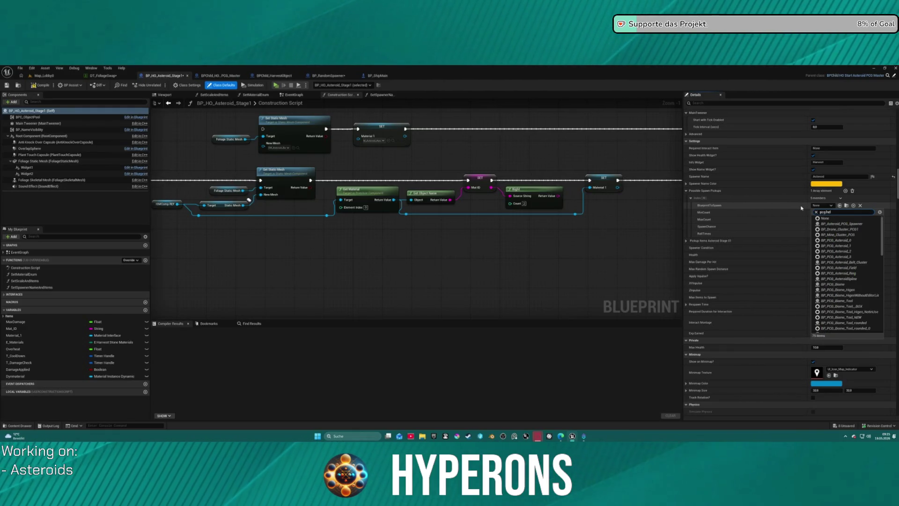
text(per)
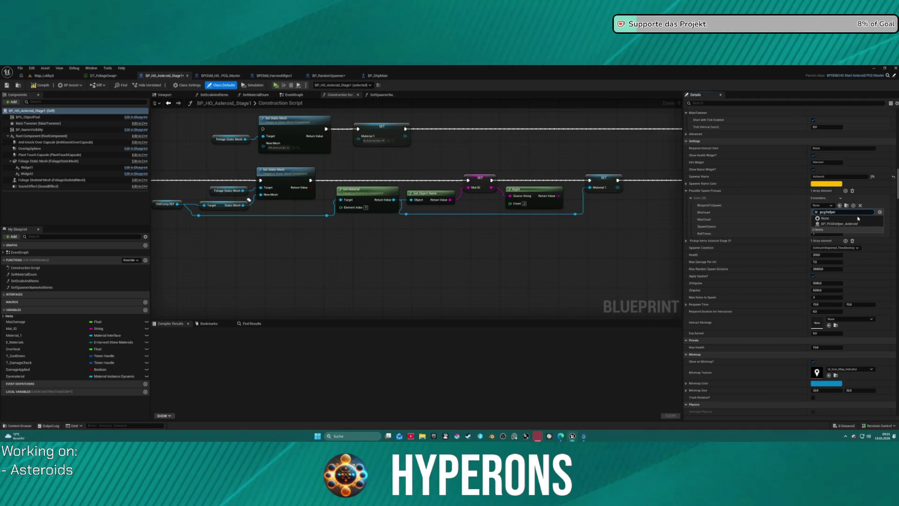
click(861, 223)
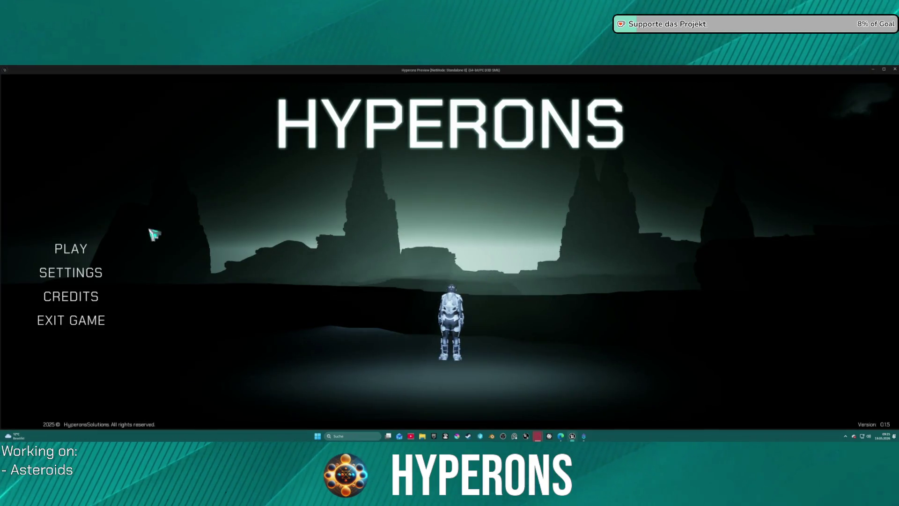
click(83, 247)
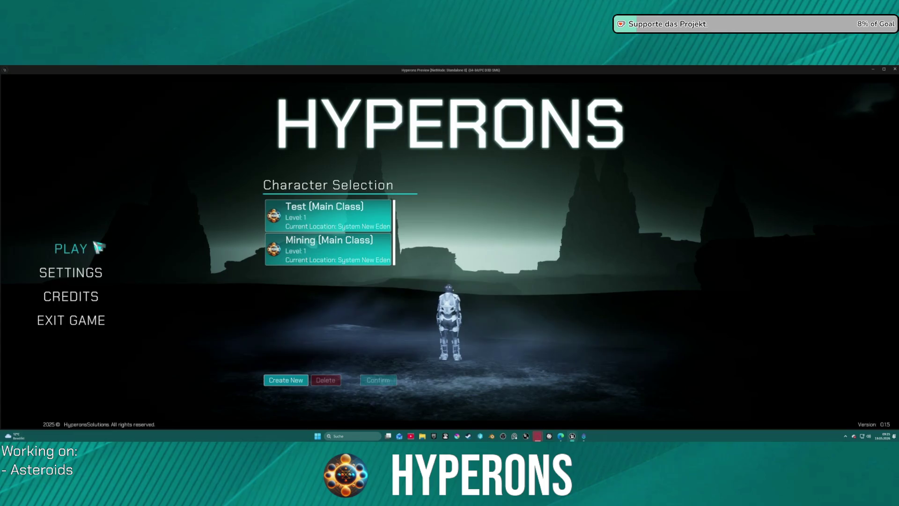
Add a breakpoint on the Asteroids Cast node in BP_RandomSpawner and relaunch the game to character selection.
key(Escape)
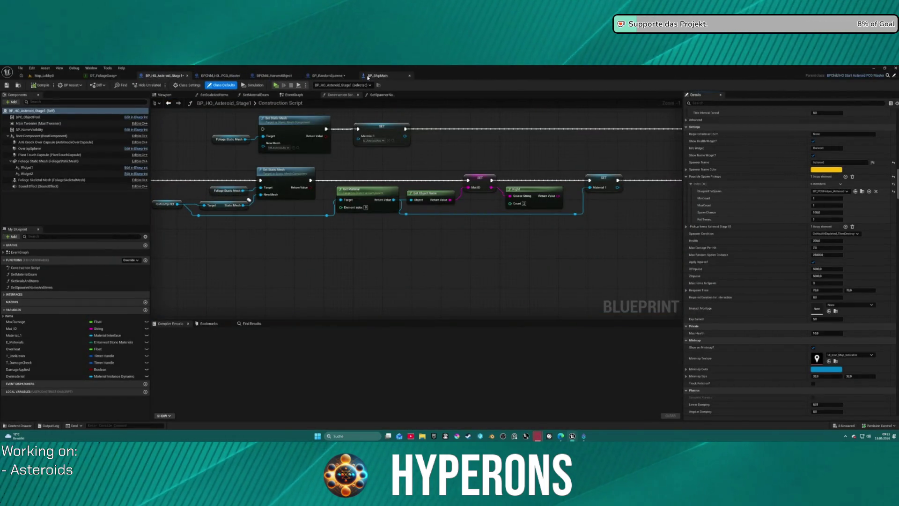
click(327, 76)
scroll(410, 221, down, 3)
scroll(411, 222, up, 4)
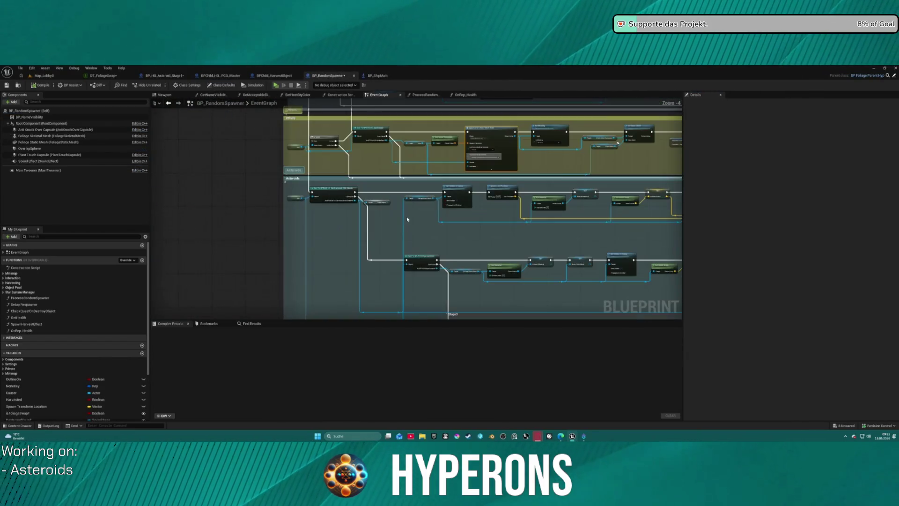
right_click(338, 192)
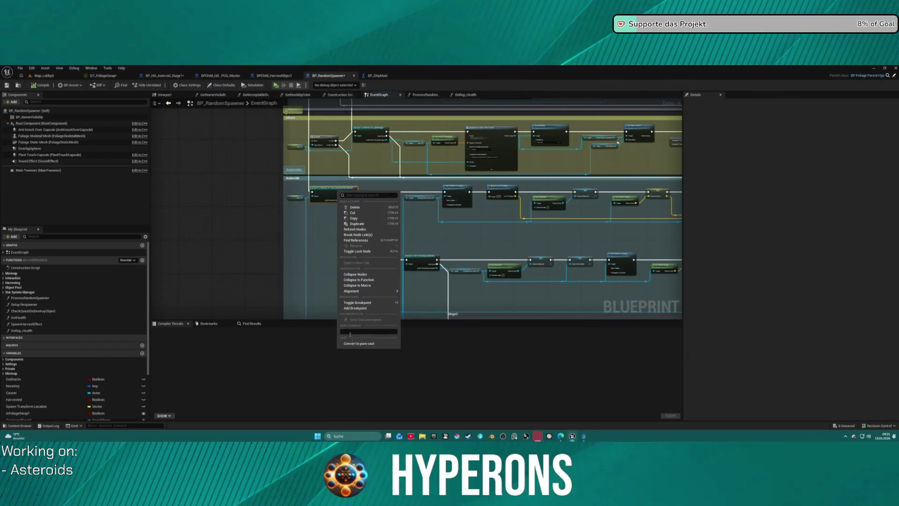
click(364, 309)
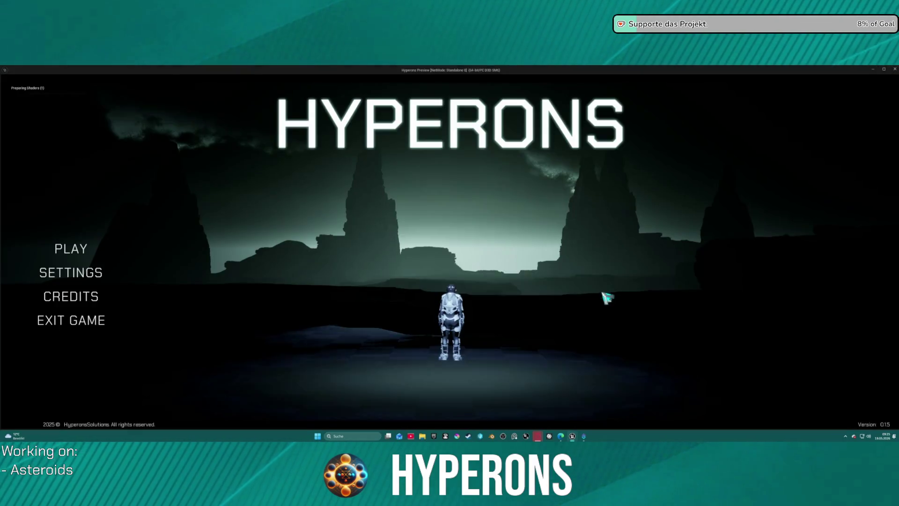
click(72, 250)
Start Hyperons as the Mining character and engage hyperdrive until the breakpoint, then open VoiceMeeter.
click(310, 242)
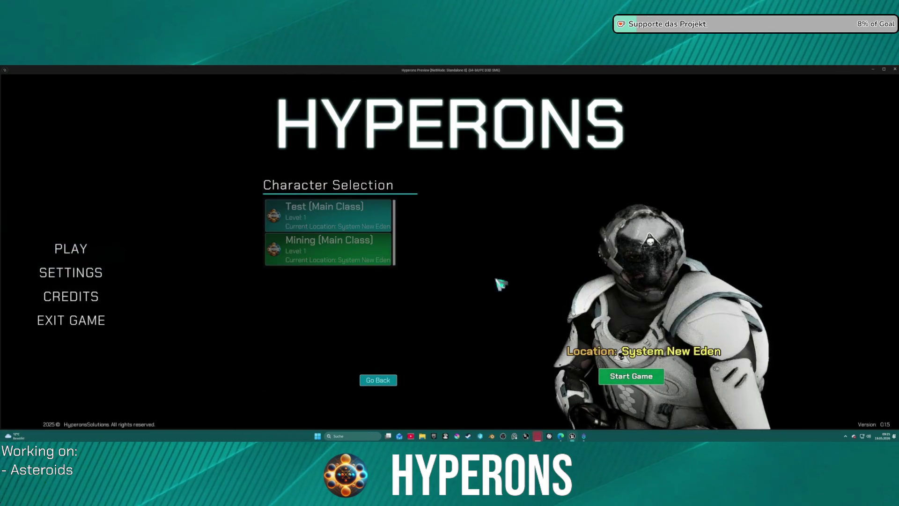
click(655, 380)
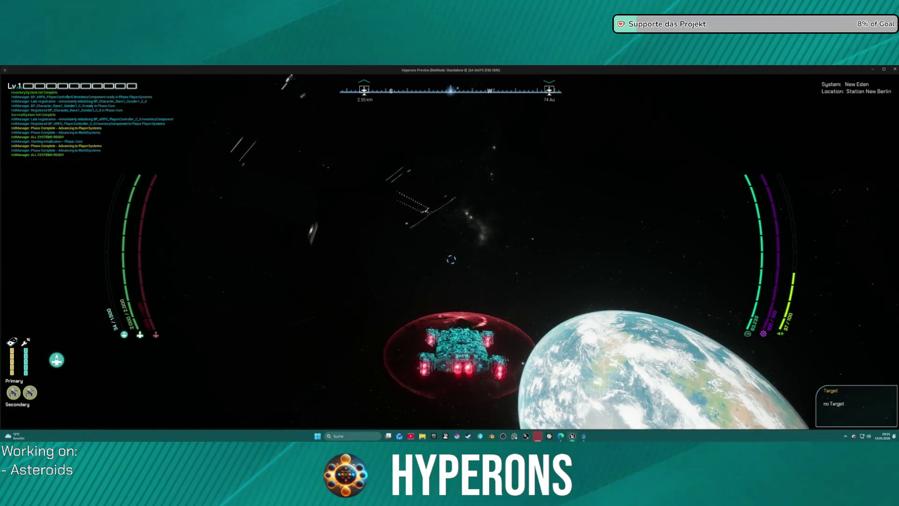
key(j)
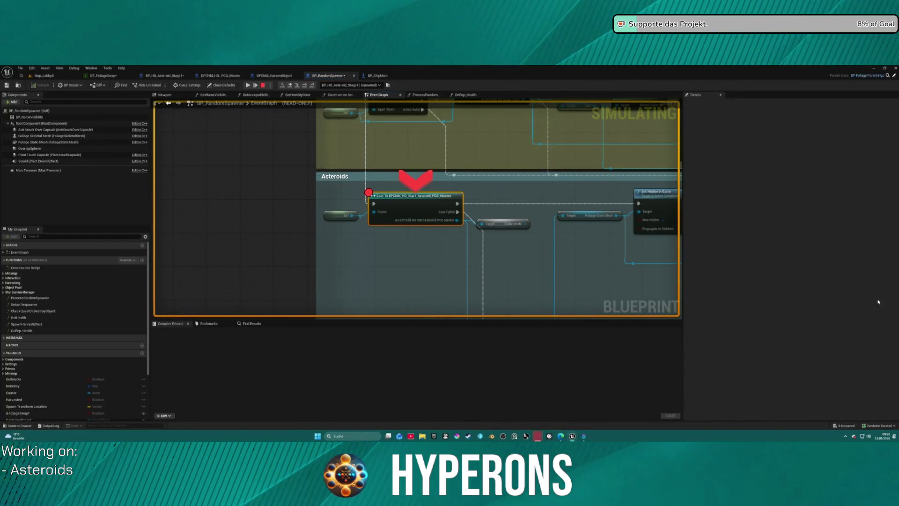
click(845, 438)
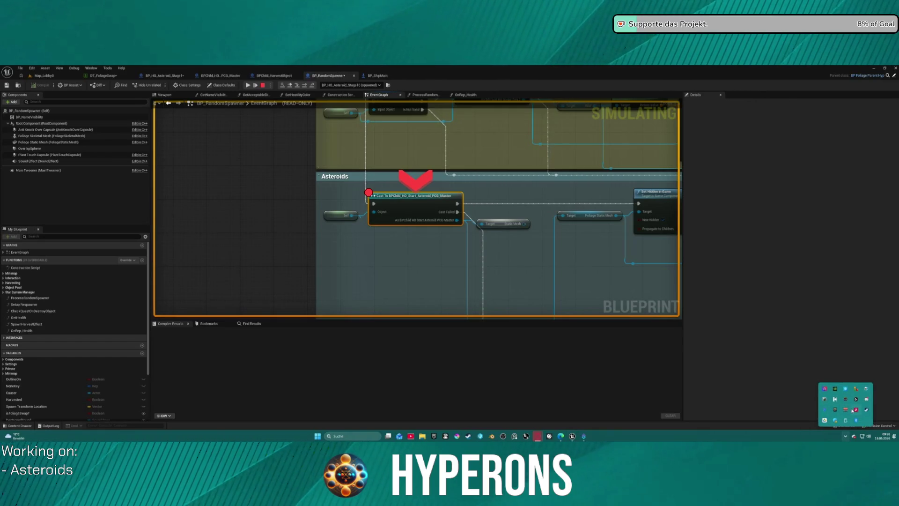
click(849, 410)
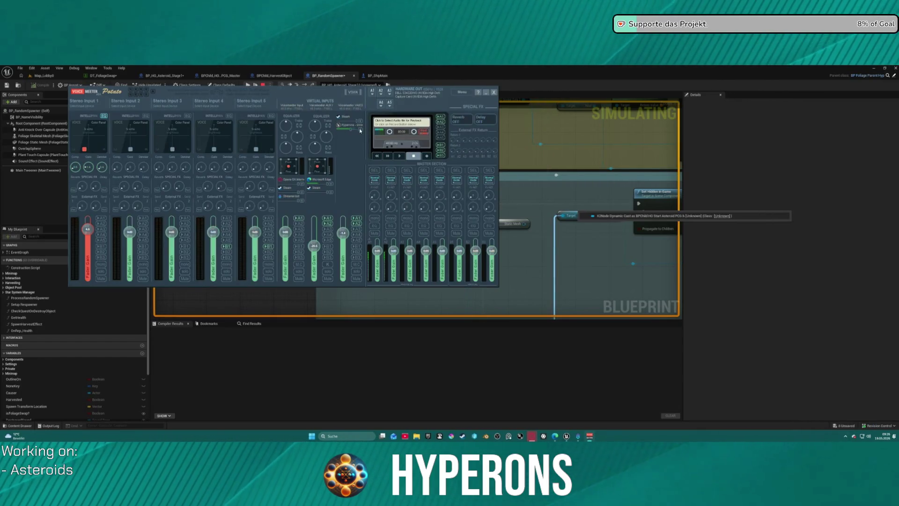
Step past the asteroid cast through the material, scale and mesh assignments to the sound playback.
click(562, 369)
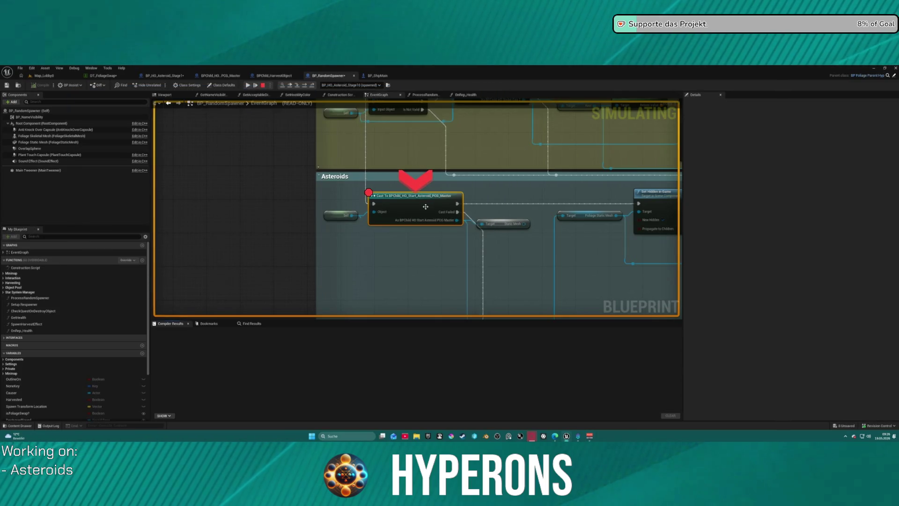
mouse_move(412, 222)
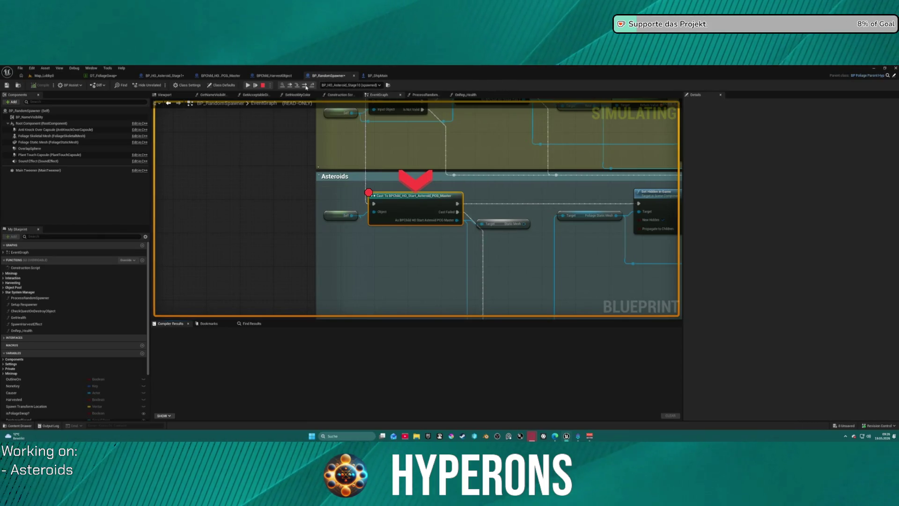
click(305, 86)
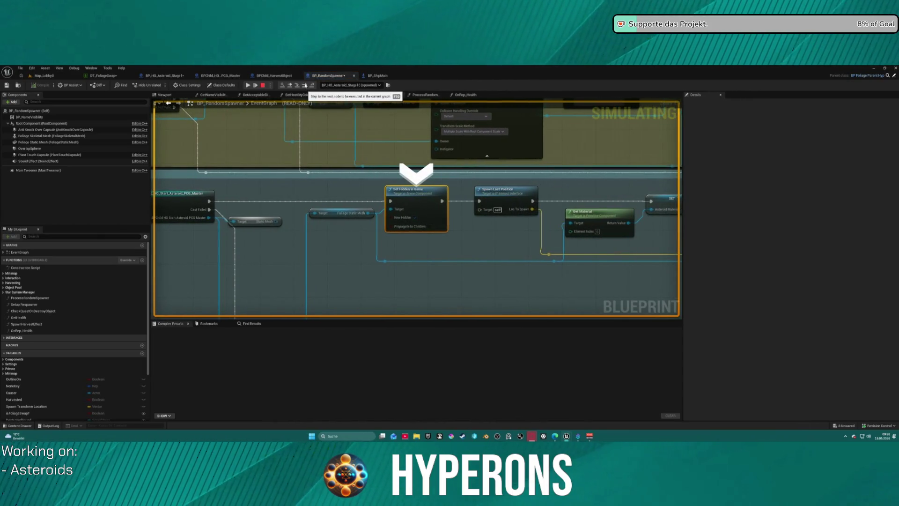
click(305, 84)
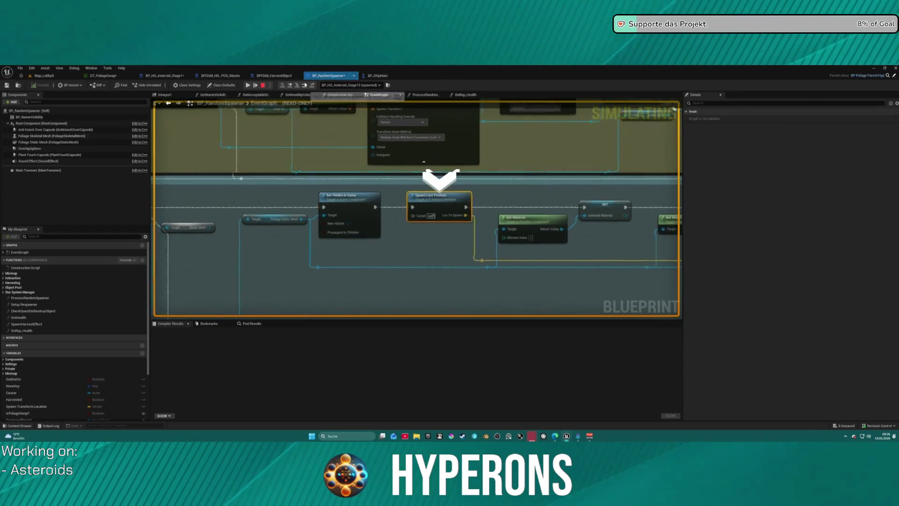
click(305, 84)
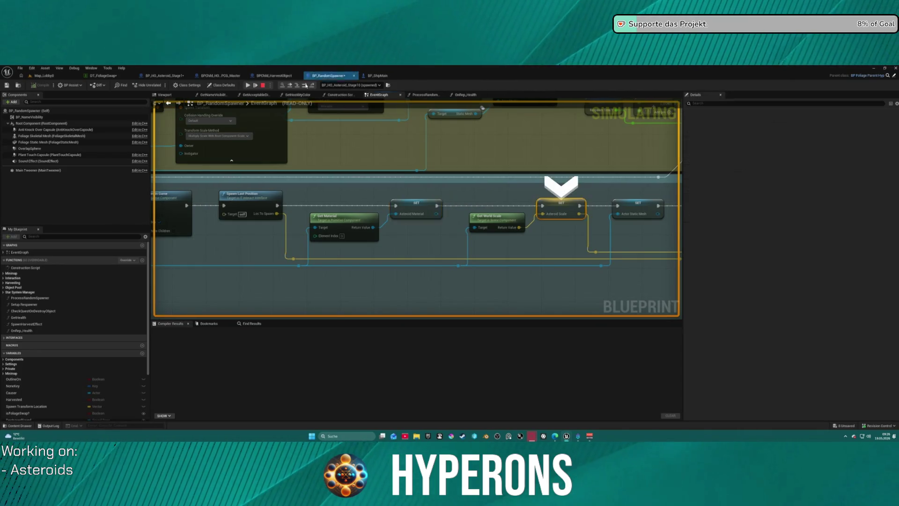
click(304, 84)
click(305, 85)
click(305, 85)
Step past the effect, life span and branch, into ProcessRandomSpawner, up to its For Loop.
click(305, 85)
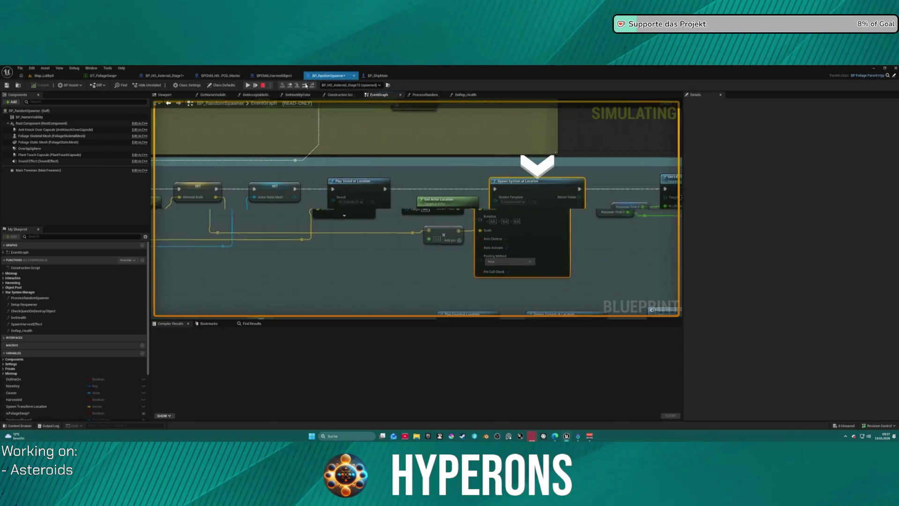
click(305, 85)
click(305, 85)
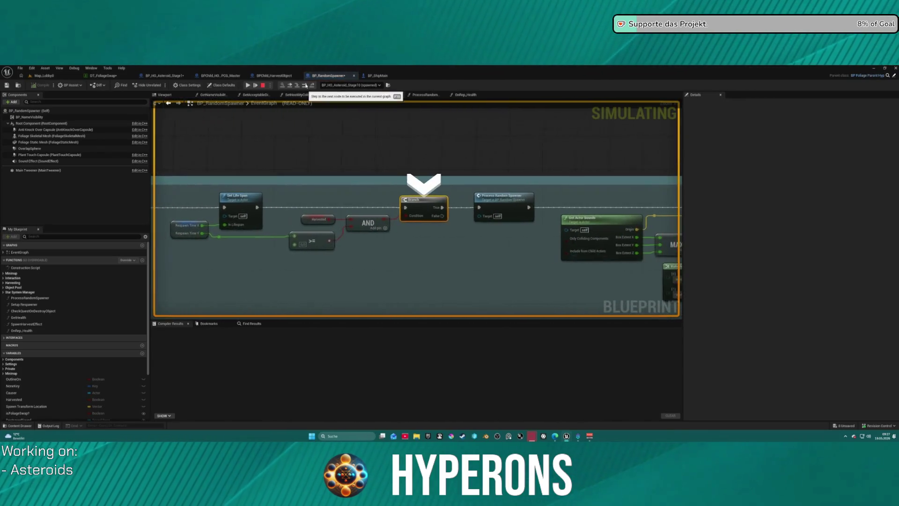
click(305, 84)
click(297, 84)
click(305, 85)
click(305, 85)
click(305, 84)
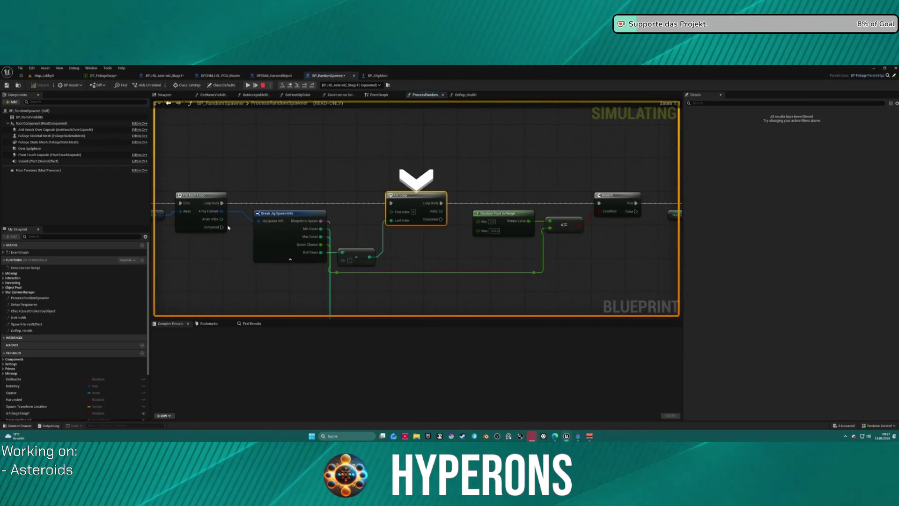
Inspect the live Possible Spawn Pickups entries [0], [1] and [2], then stop the play session.
scroll(270, 238, up, 3)
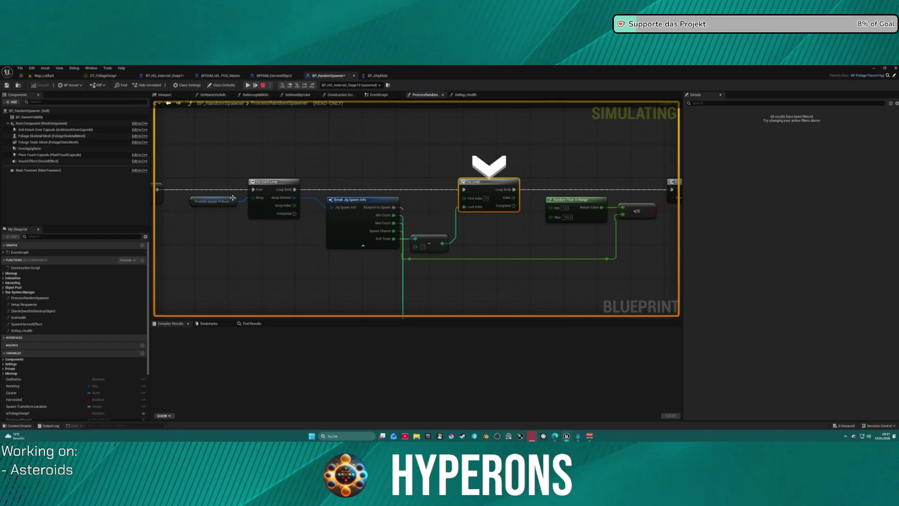
click(239, 208)
click(245, 214)
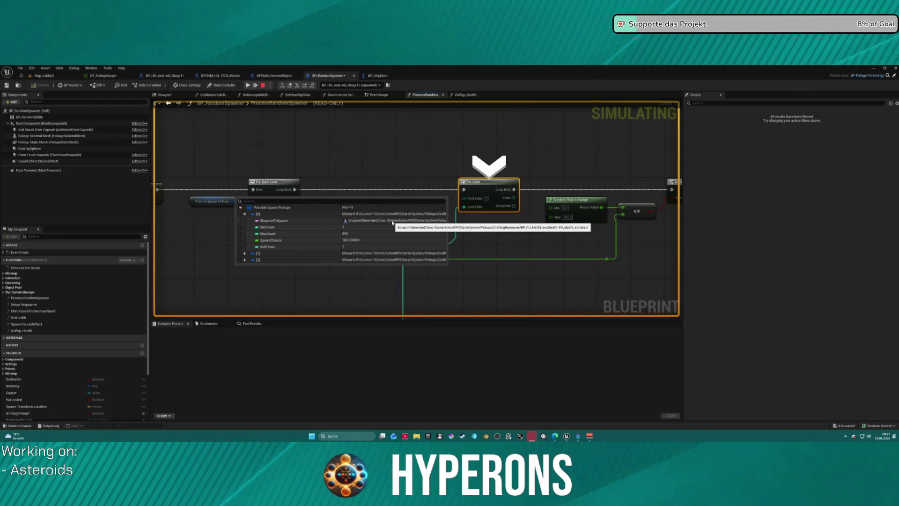
mouse_move(241, 158)
mouse_down()
mouse_move(449, 162)
mouse_move(235, 139)
mouse_move(233, 130)
mouse_up()
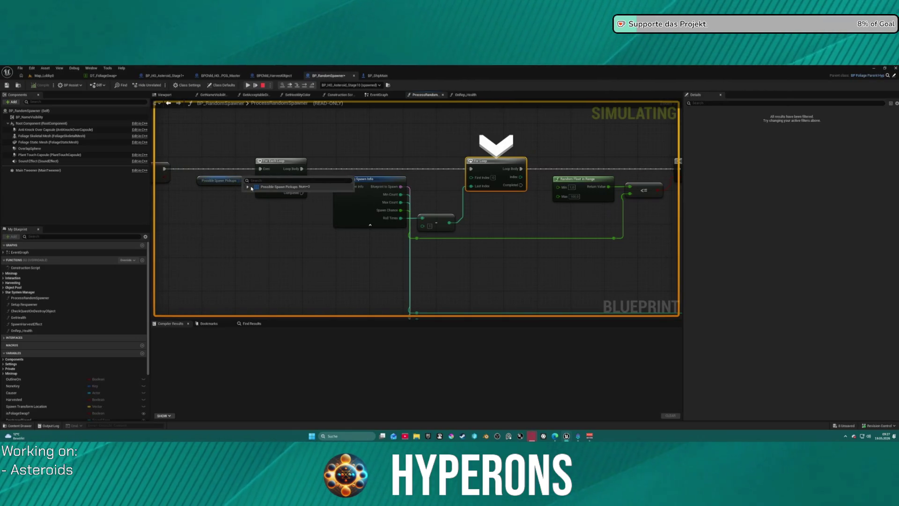
click(248, 186)
click(252, 200)
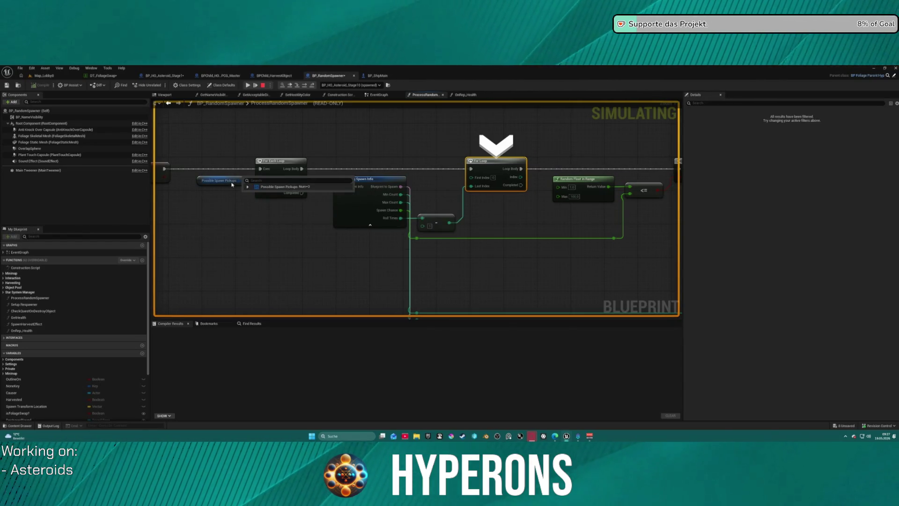
click(248, 187)
click(252, 206)
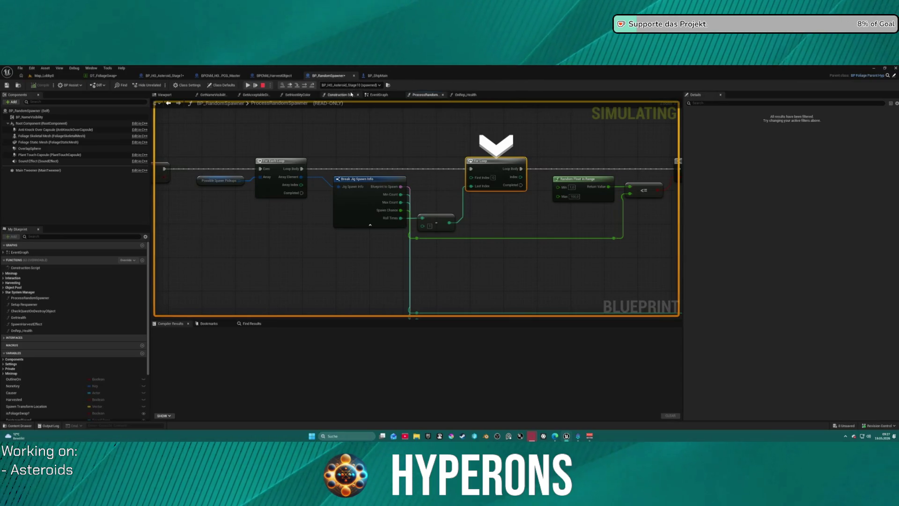
key(Escape)
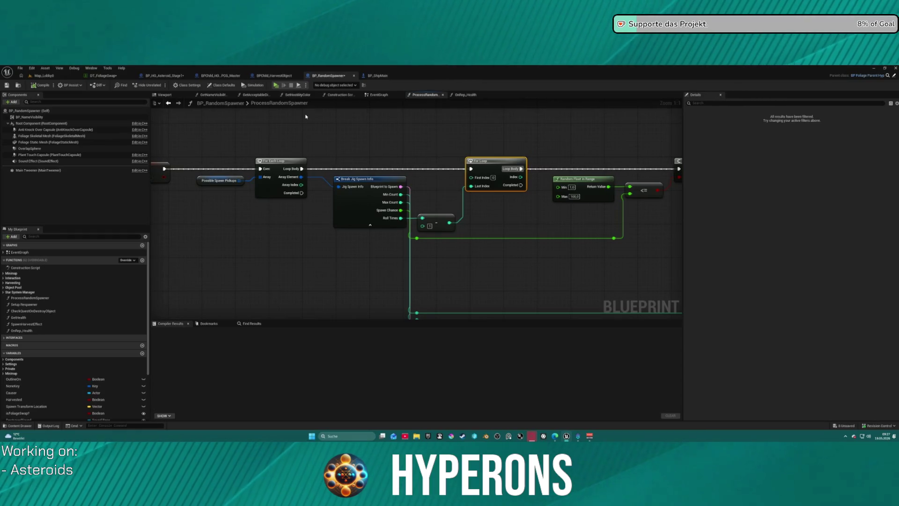
Open BP_HO_Asteroid_Stage1's SetSpawnerNameAndItems function graph and scroll through its per-material nodes.
click(165, 75)
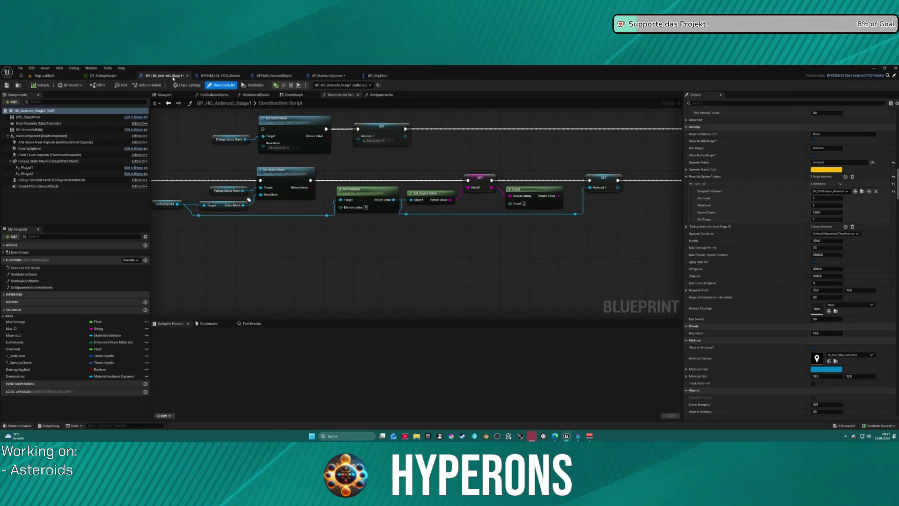
drag(503, 238, 467, 205)
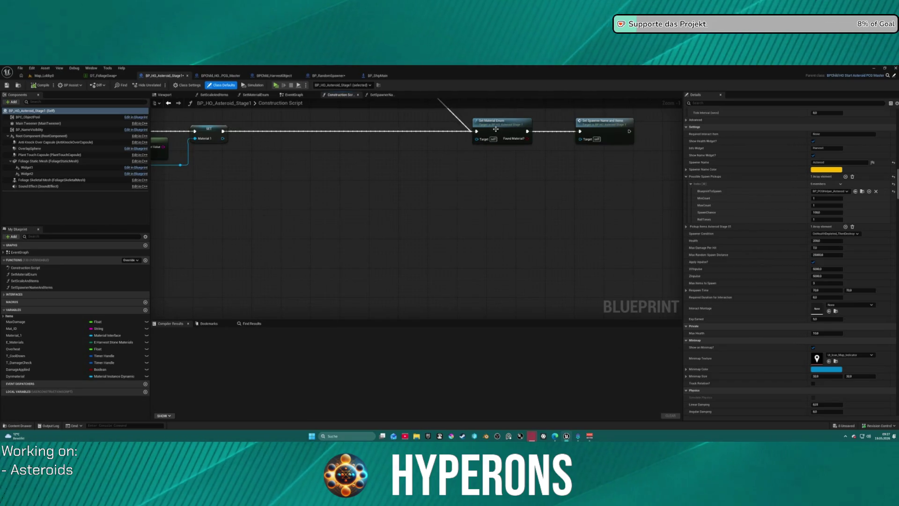
double_click(617, 136)
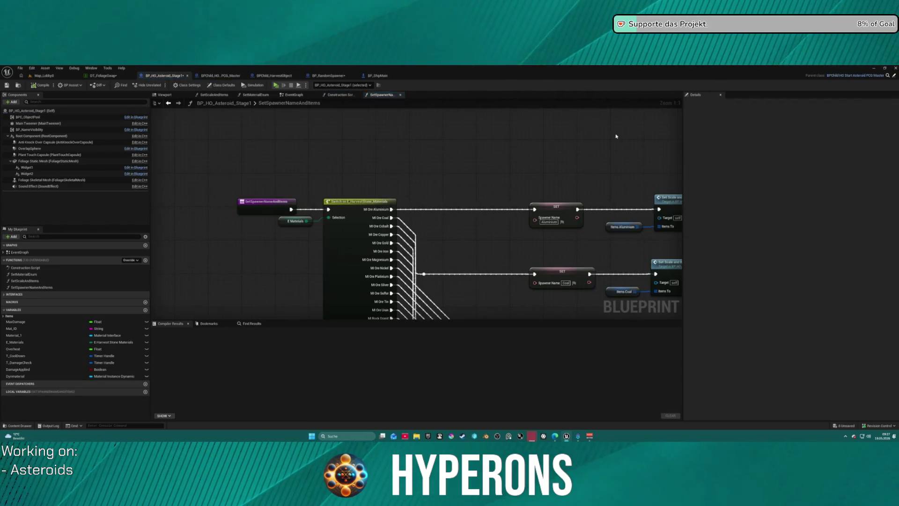
drag(510, 218, 501, 223)
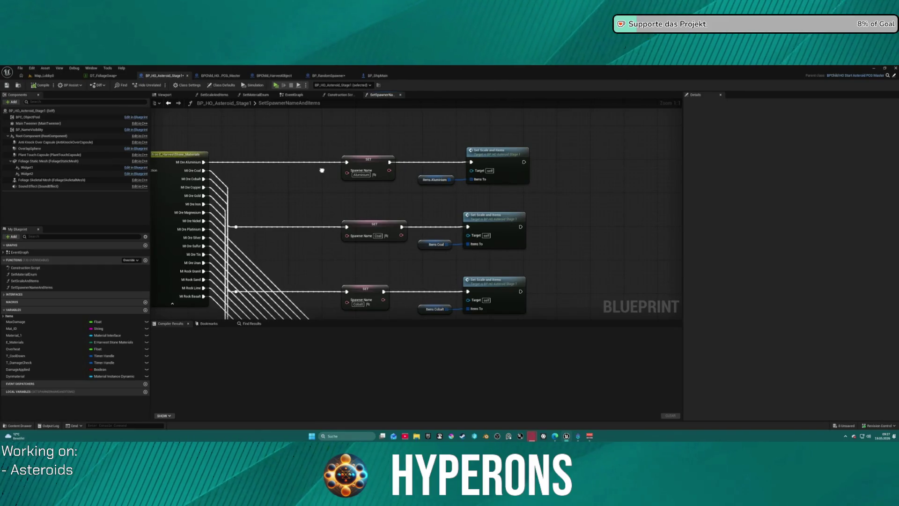
scroll(322, 171, down, 2)
scroll(417, 209, down, 5)
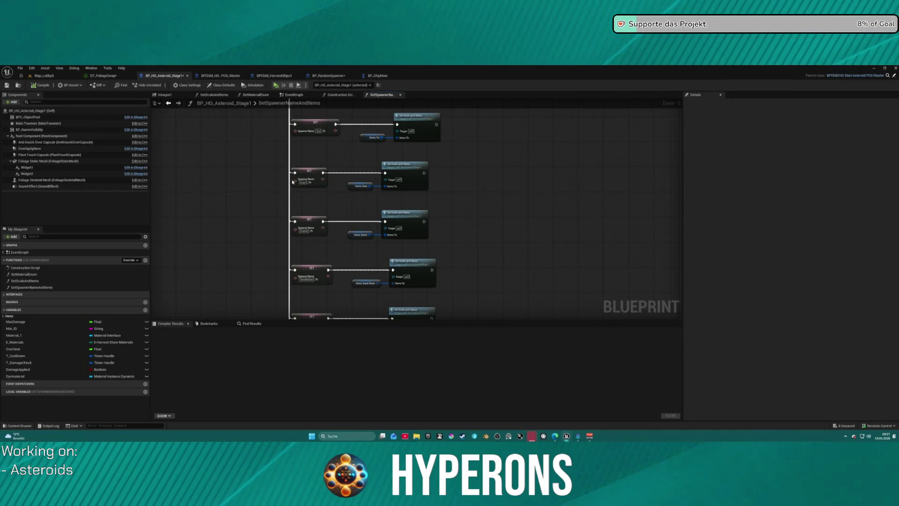
scroll(281, 211, down, 3)
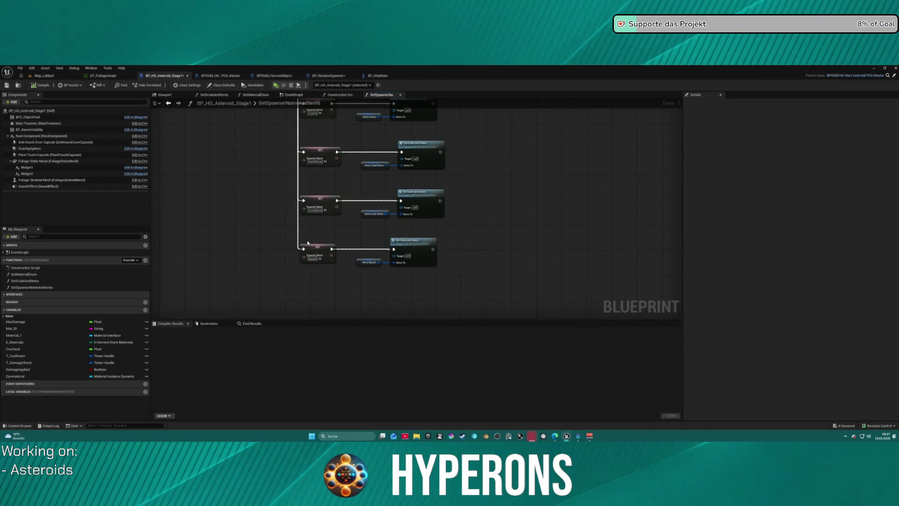
scroll(310, 243, down, 5)
scroll(327, 209, up, 3)
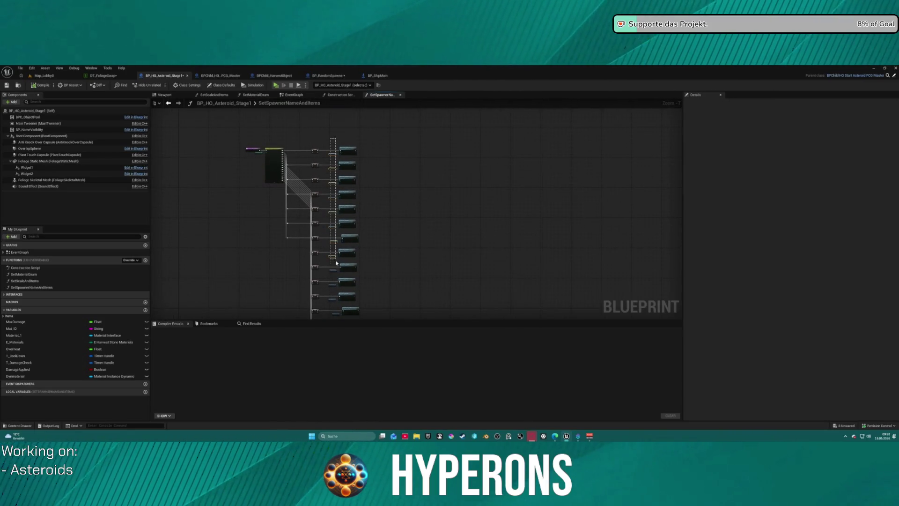
Move the E Materials node, view the Cobalt row, and show the Class Defaults.
drag(336, 261, 336, 263)
click(220, 86)
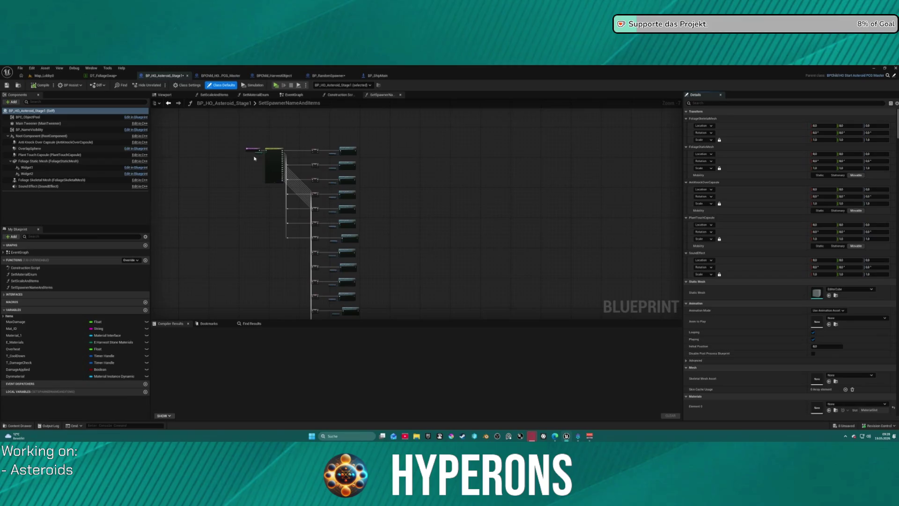
scroll(254, 158, up, 7)
mouse_move(198, 191)
mouse_down()
mouse_move(216, 205)
mouse_move(266, 215)
mouse_up()
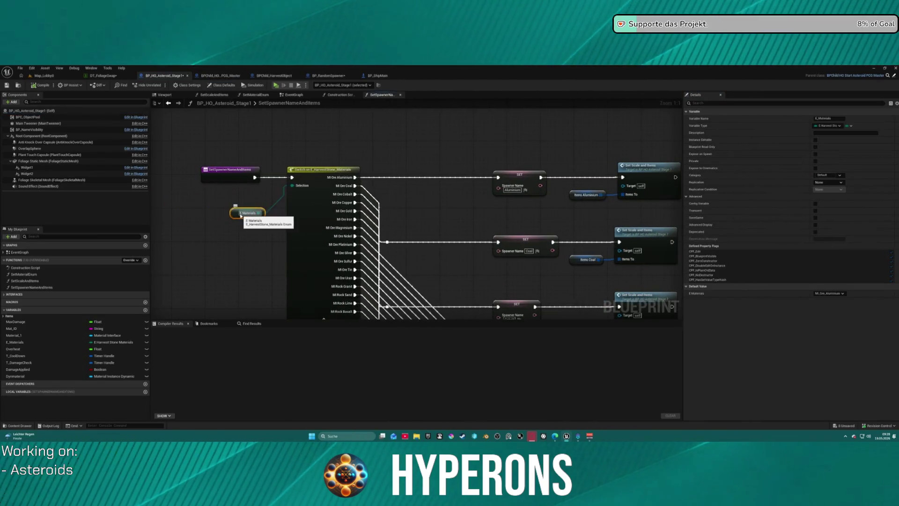
drag(480, 189, 272, 178)
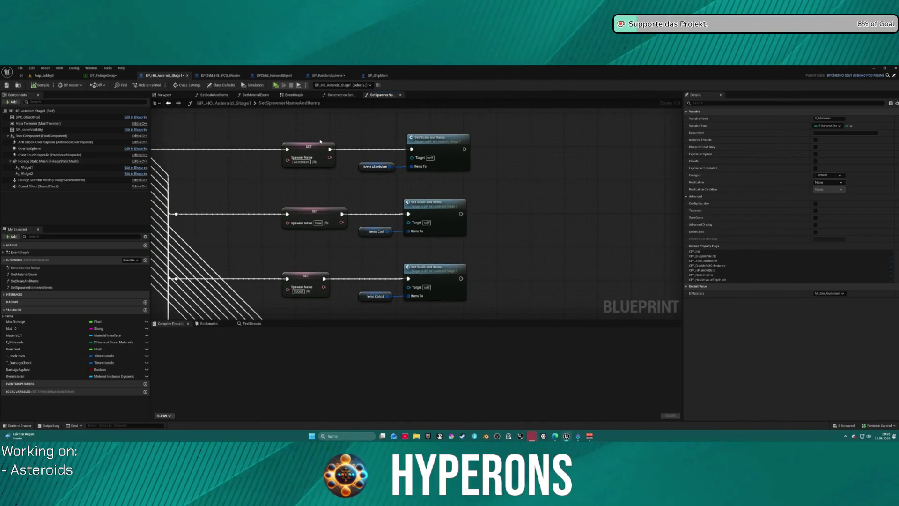
scroll(261, 262, down, 5)
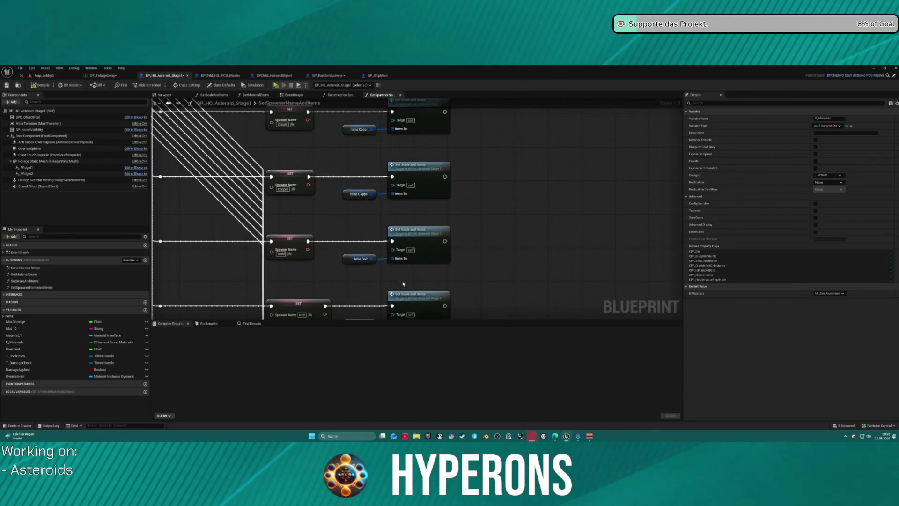
click(499, 171)
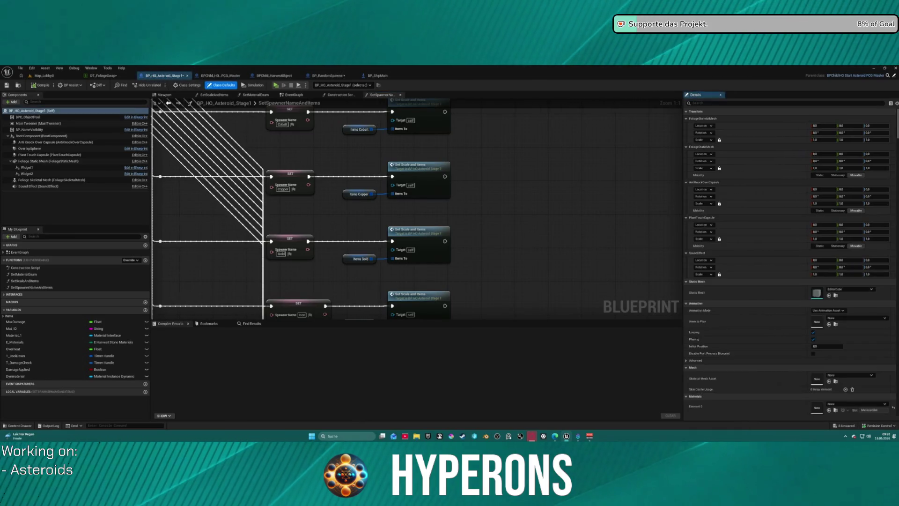
Expand the Items Aluminium, Coal and Cobalt arrays in Details to inspect their first entries.
scroll(875, 244, down, 15)
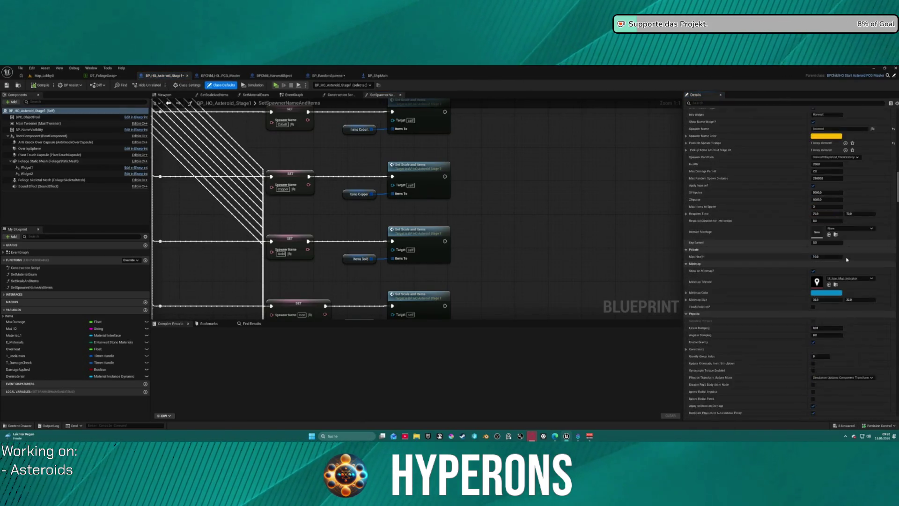
scroll(787, 180, up, 5)
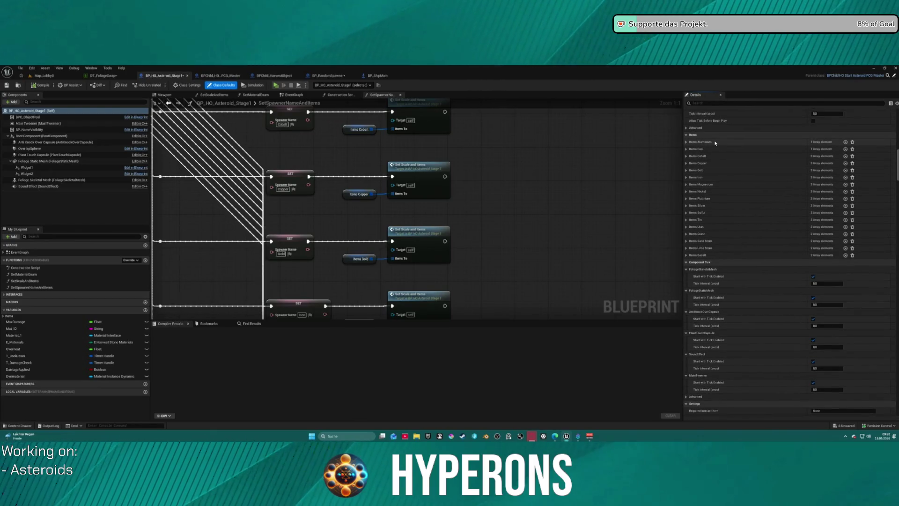
click(686, 142)
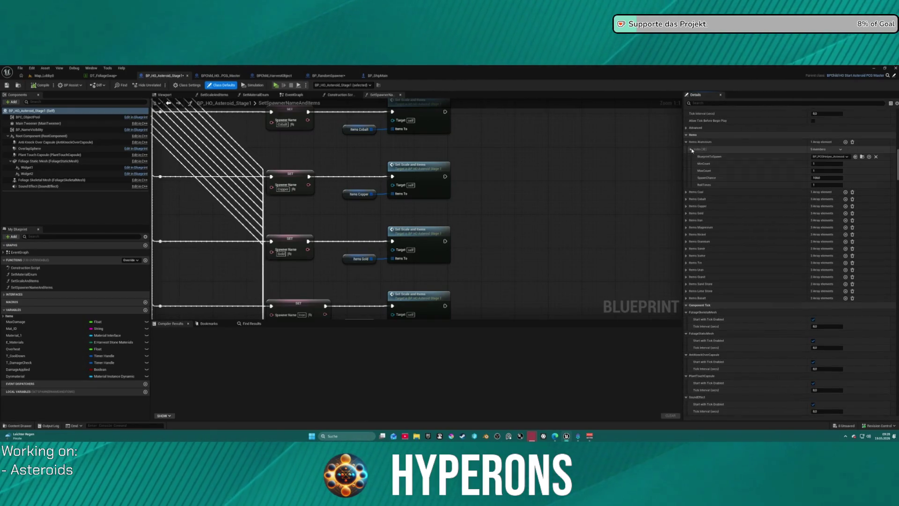
click(691, 150)
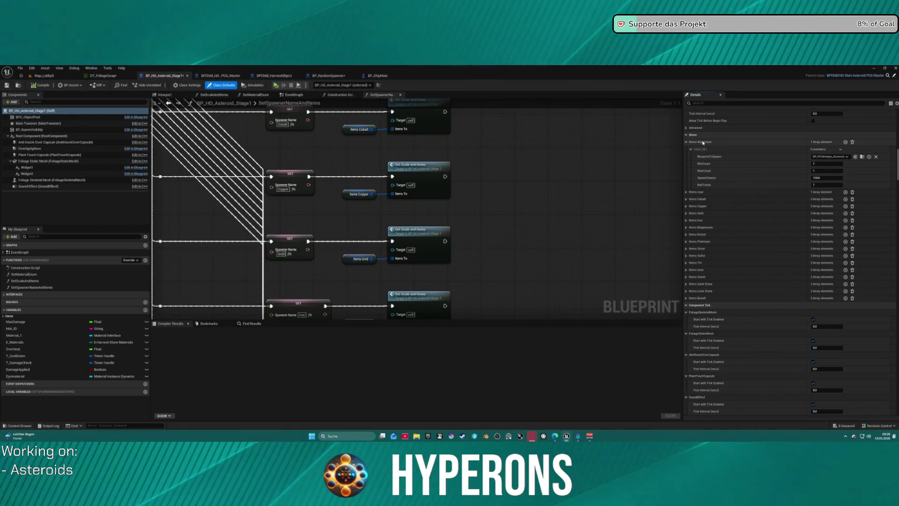
click(686, 193)
click(689, 199)
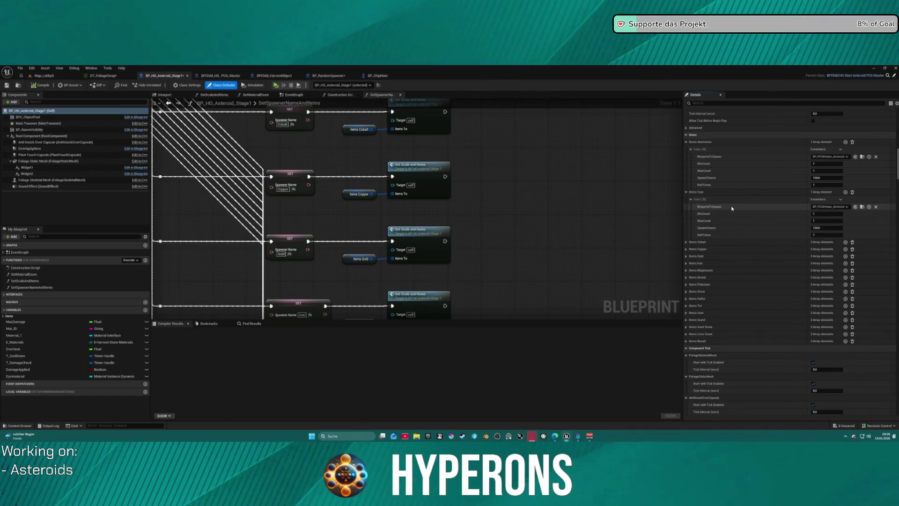
click(686, 242)
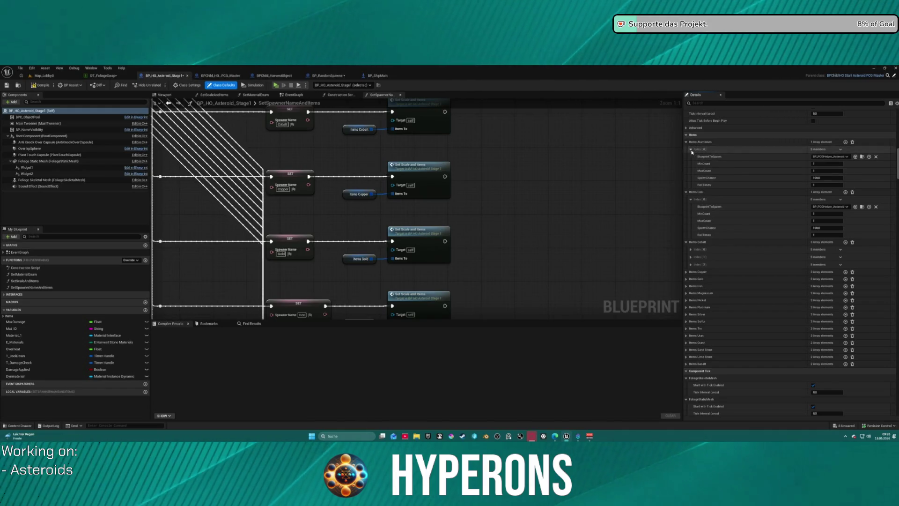
click(686, 192)
click(686, 142)
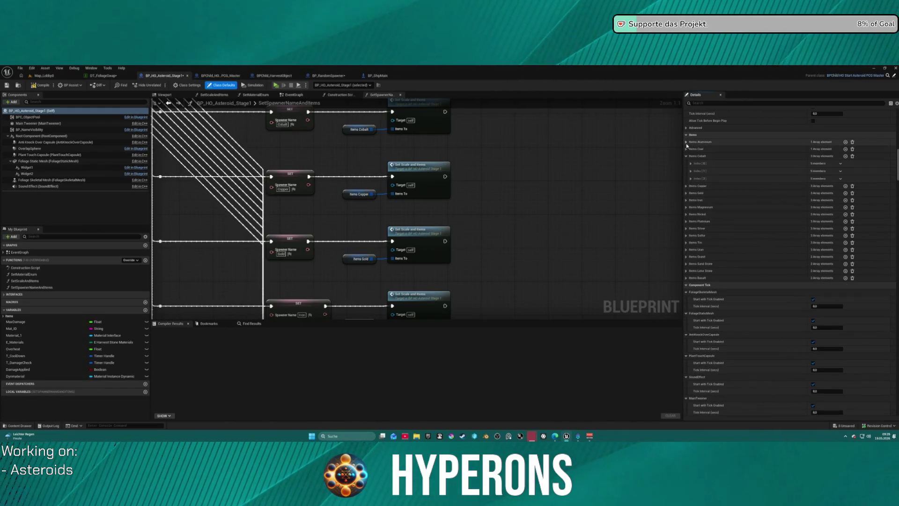
Set the Items Aluminium [0] MaxCount to 1.
click(687, 142)
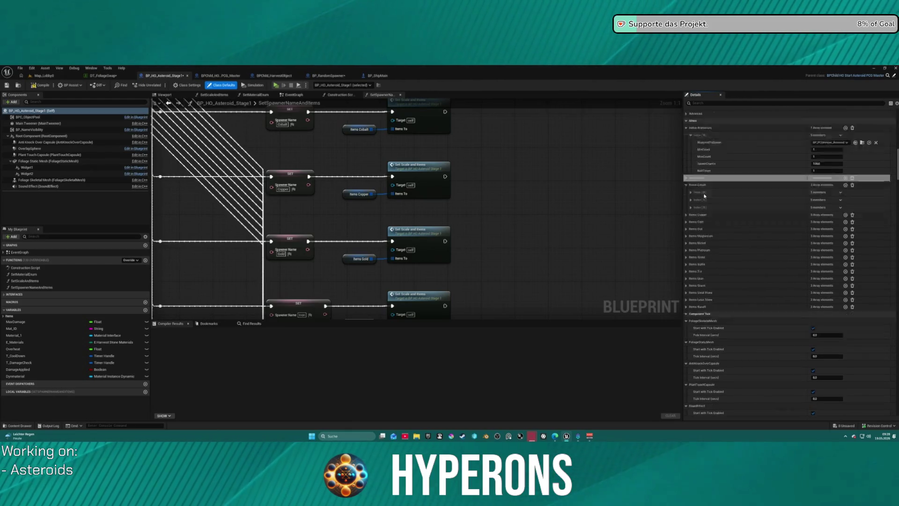
click(711, 201)
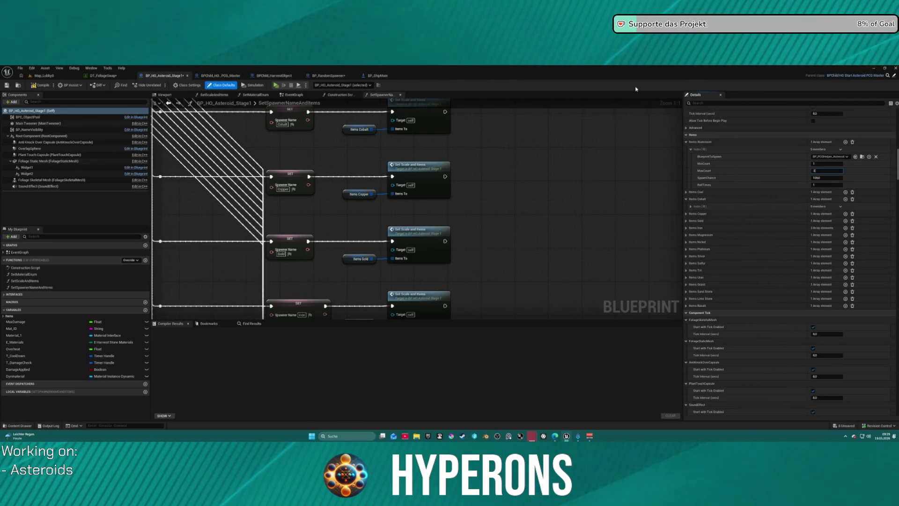
click(708, 192)
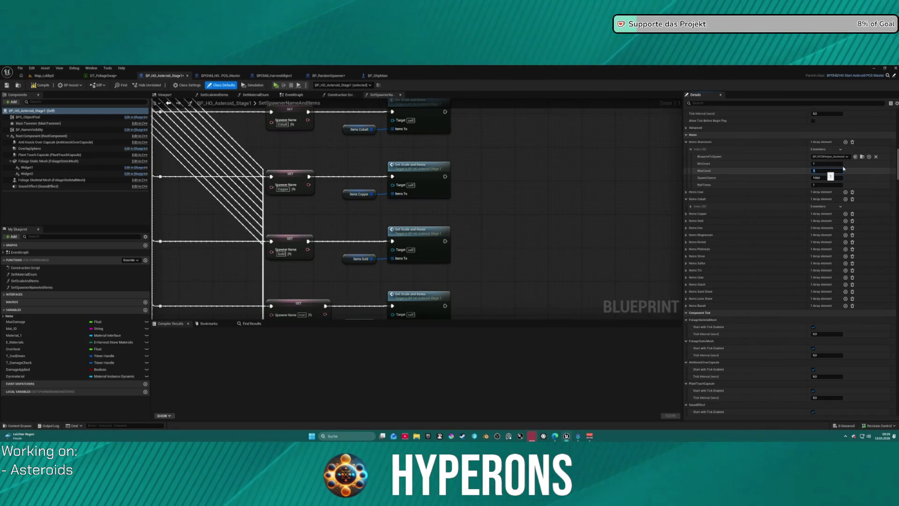
click(709, 142)
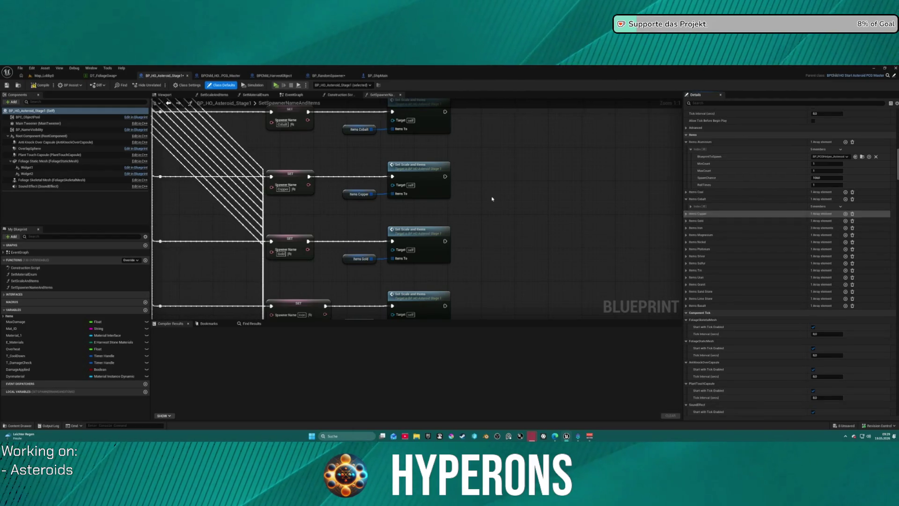
scroll(305, 113, down, 2)
Switch to BP_RandomSpawner and bring the orange spawner node group into view.
click(328, 76)
scroll(386, 141, down, 8)
drag(546, 211, 342, 174)
scroll(341, 174, up, 9)
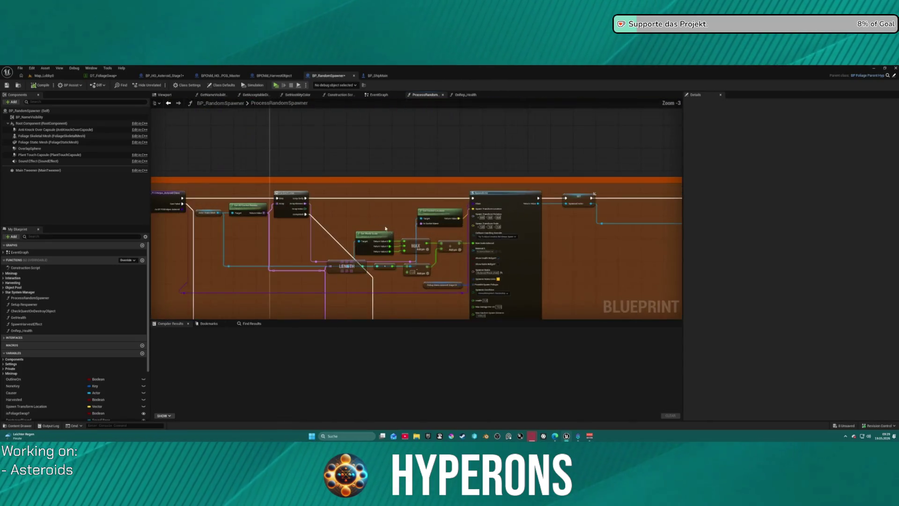
Pan ProcessRandomSpawner to the SpawnActor node, then switch to the DT_FoliageSwap data table.
scroll(215, 184, up, 4)
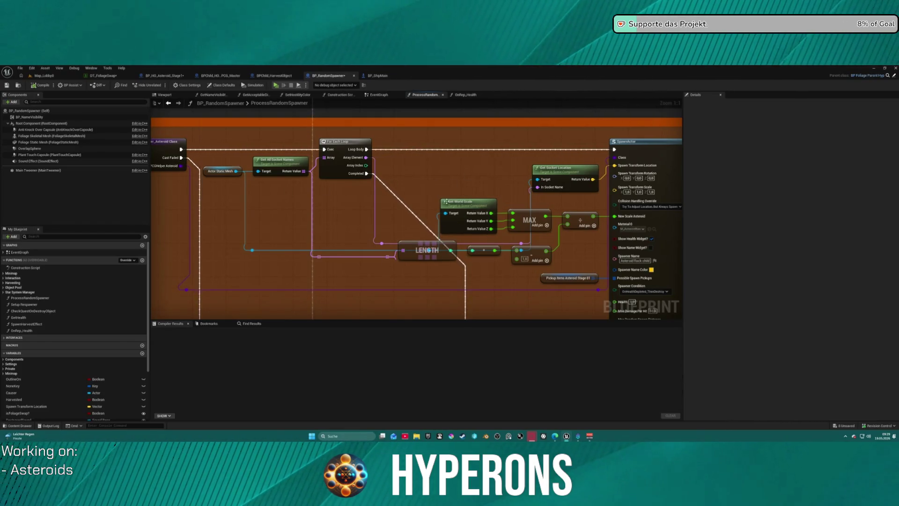
drag(562, 201, 332, 210)
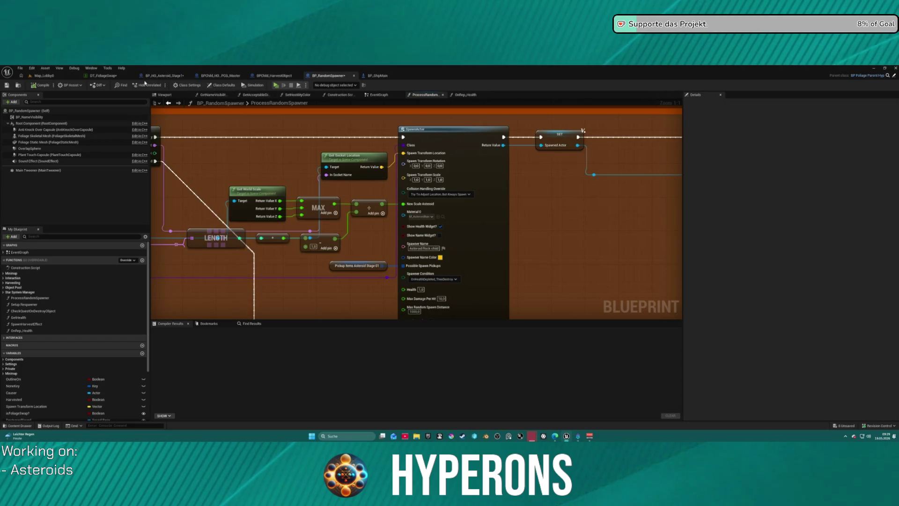
click(103, 75)
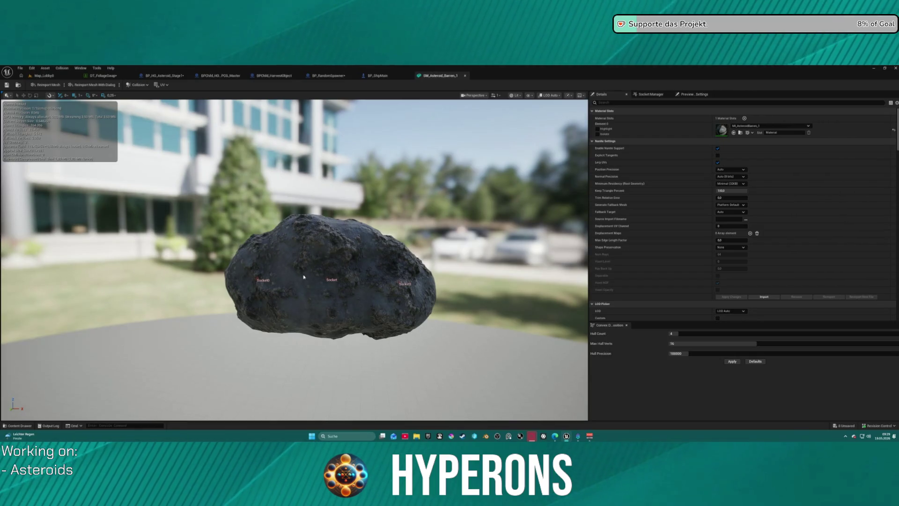
drag(402, 286, 516, 268)
key(ctrl+space)
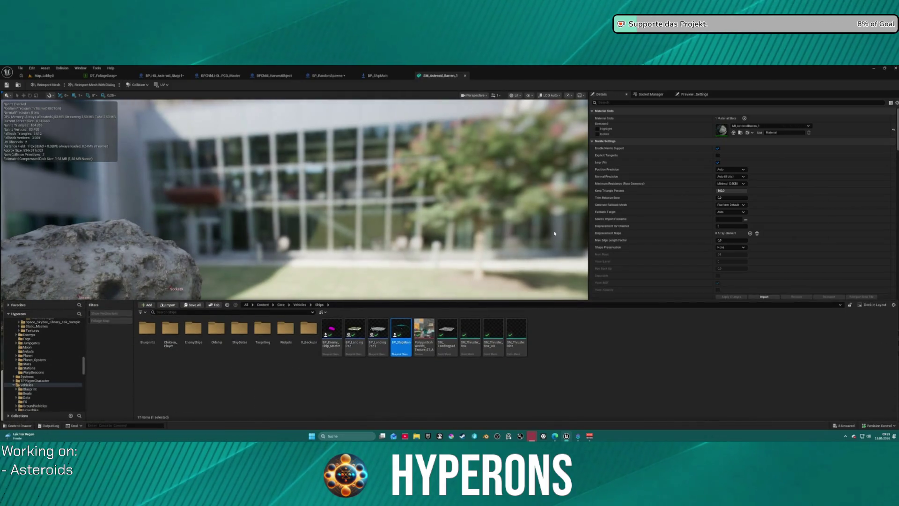
click(324, 103)
click(118, 78)
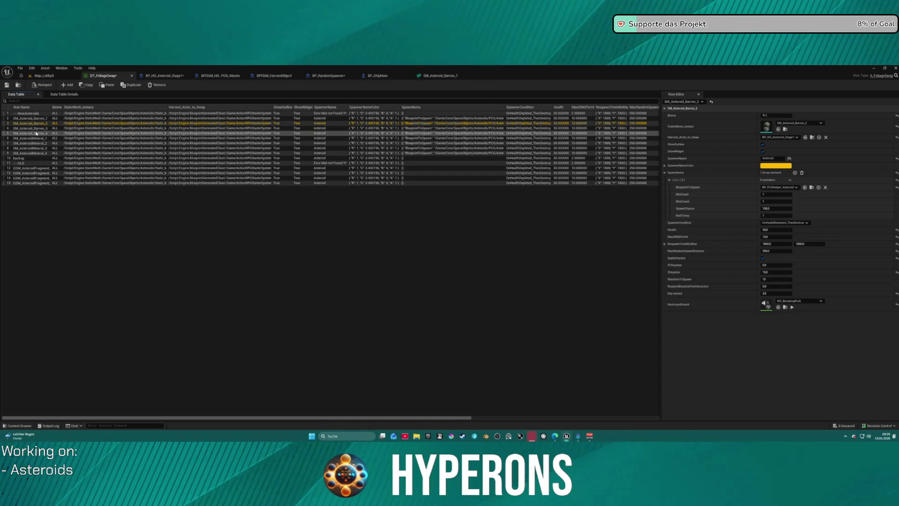
click(37, 134)
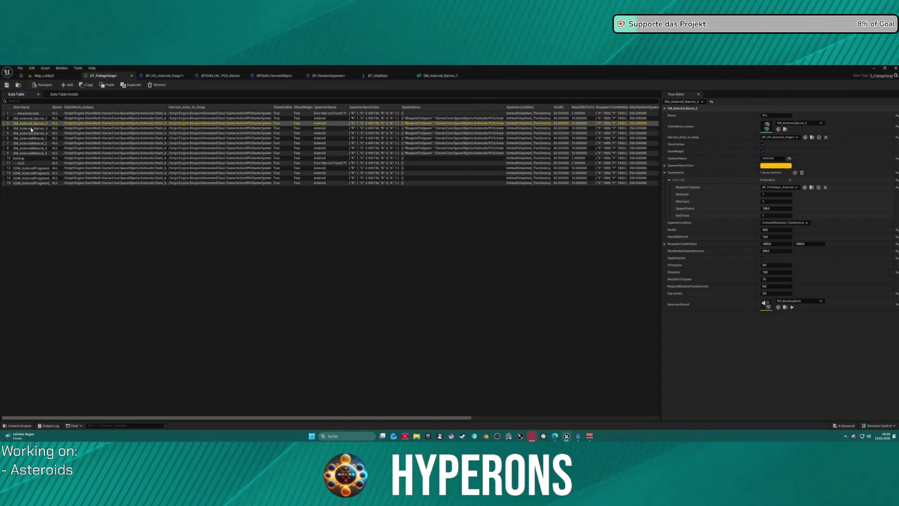
click(31, 128)
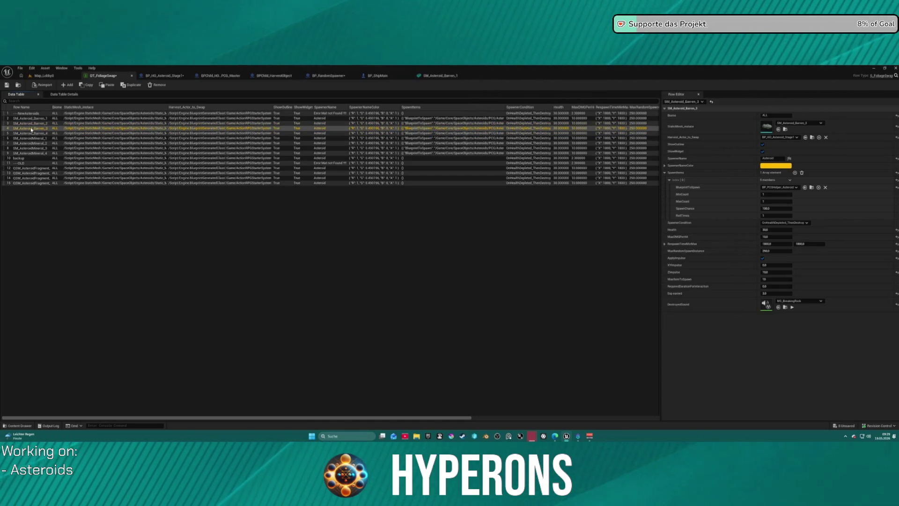
double_click(762, 126)
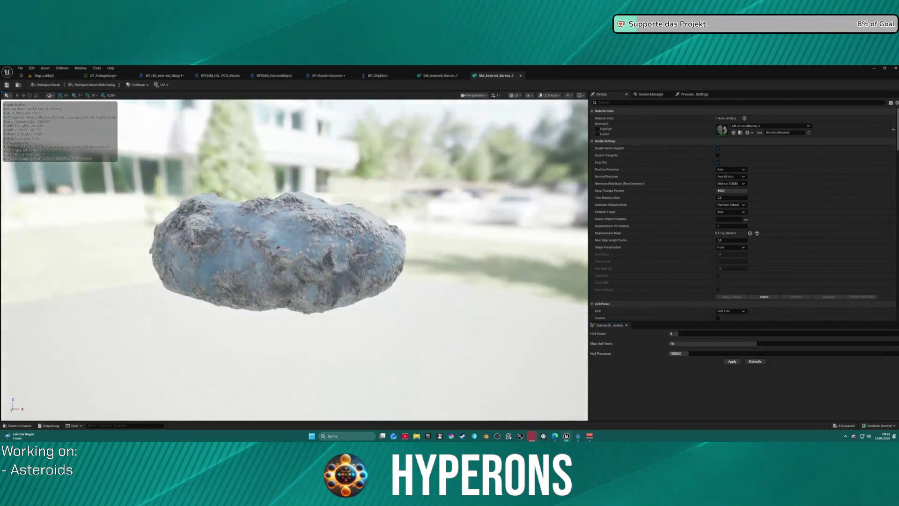
key(ctrl+space)
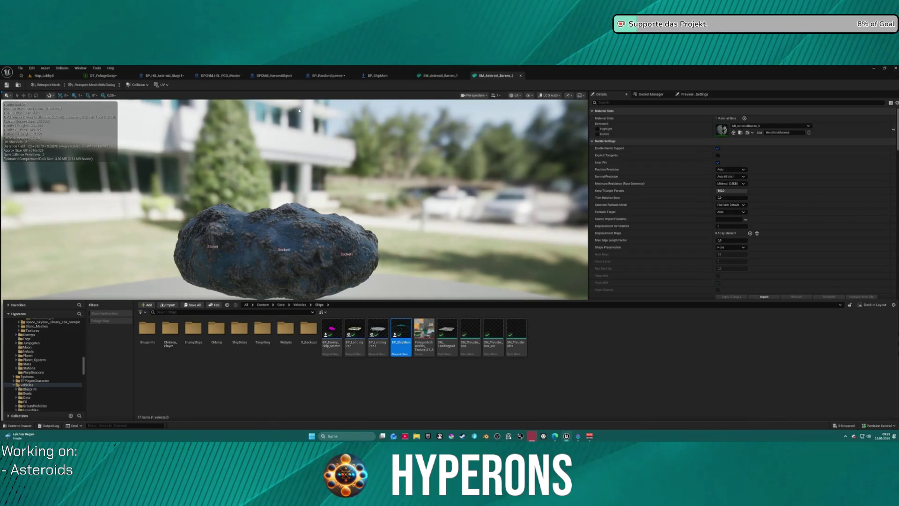
click(115, 78)
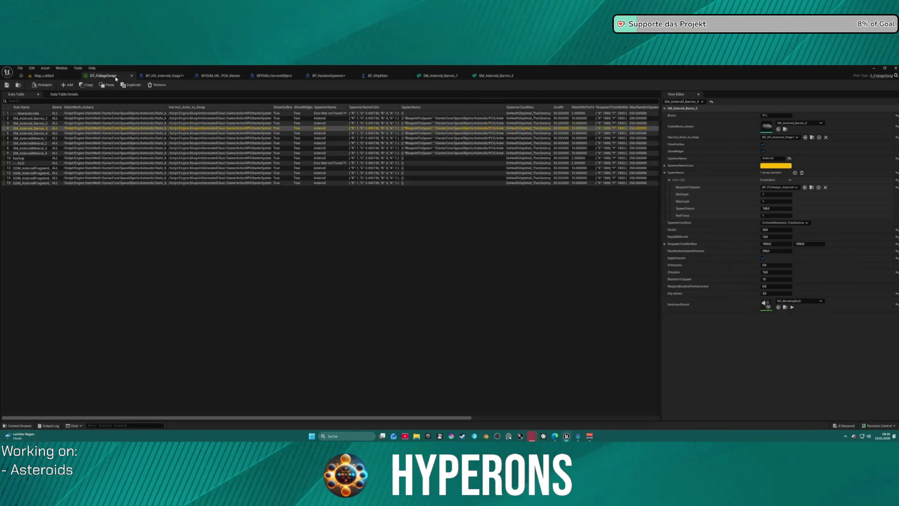
double_click(767, 128)
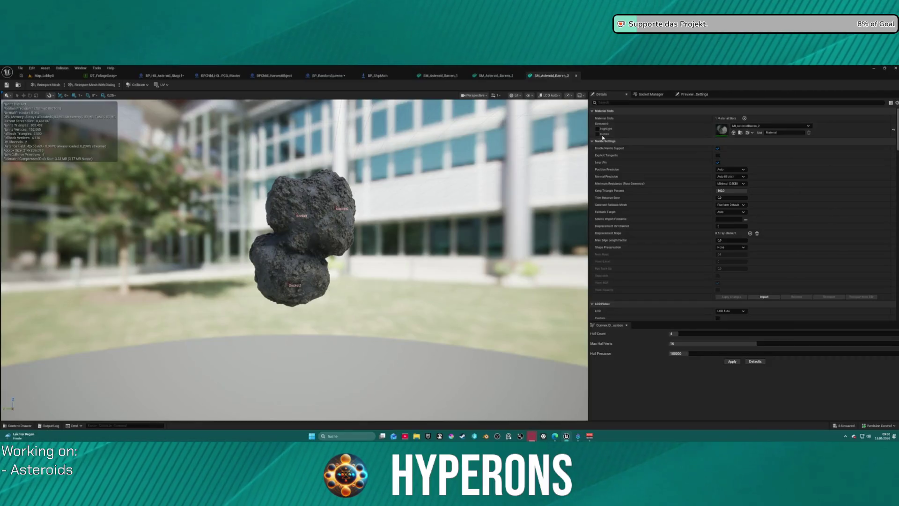
middle_click(561, 75)
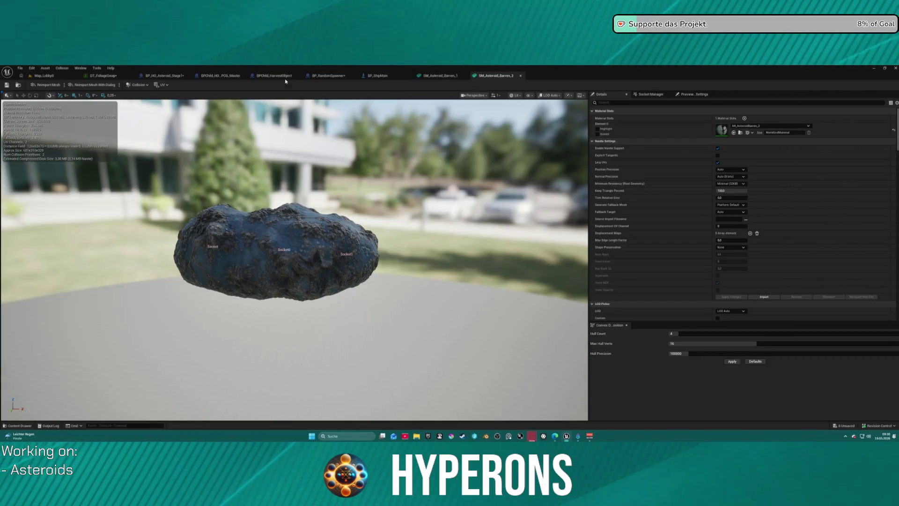
click(104, 75)
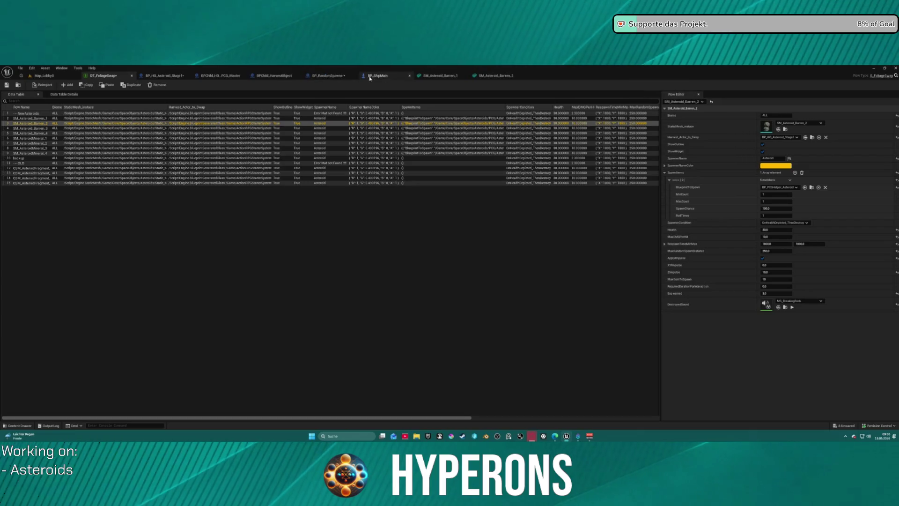
Review BP_RandomSpawner's For Each Loop, SpawnActor, Get Material and IS EMPTY nodes, then return to Map_Lobby0.
click(349, 76)
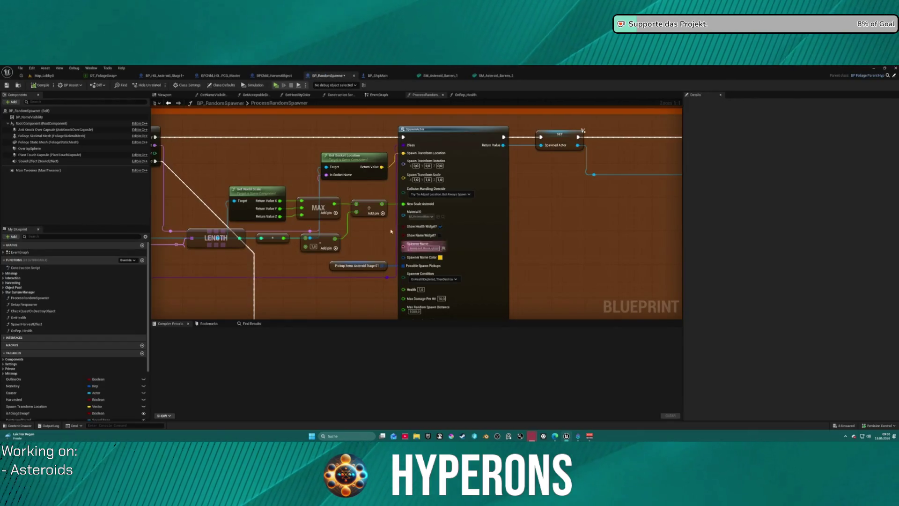
mouse_move(207, 211)
mouse_down()
mouse_move(387, 211)
mouse_move(388, 181)
mouse_move(438, 175)
mouse_up()
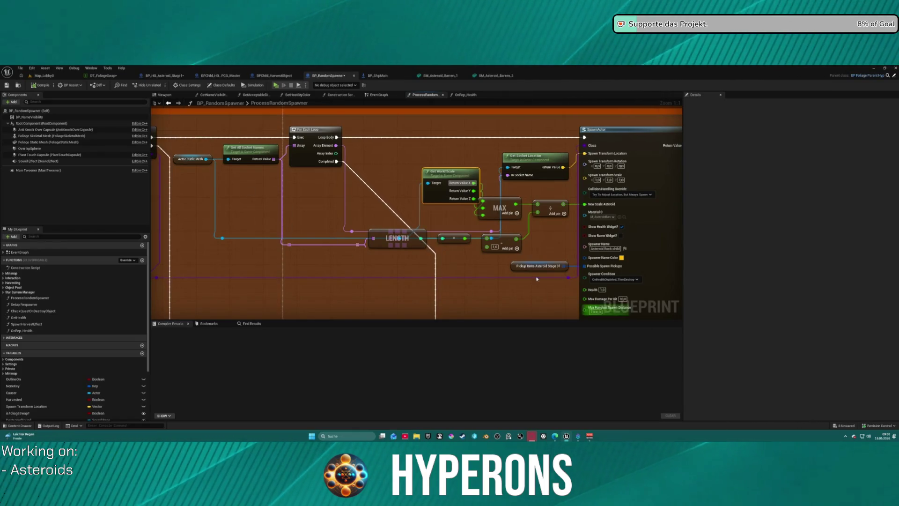
drag(518, 252, 394, 142)
mouse_move(577, 287)
mouse_down()
mouse_move(602, 261)
mouse_move(450, 132)
mouse_up()
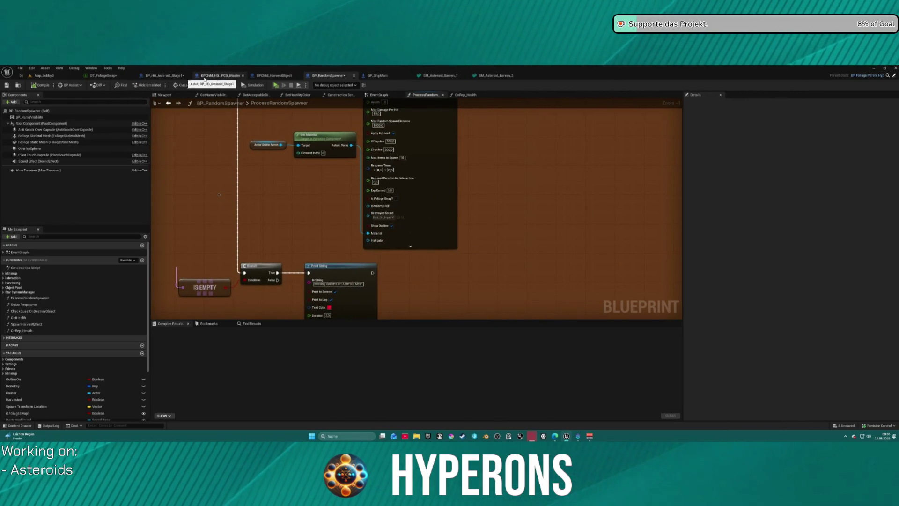
click(44, 75)
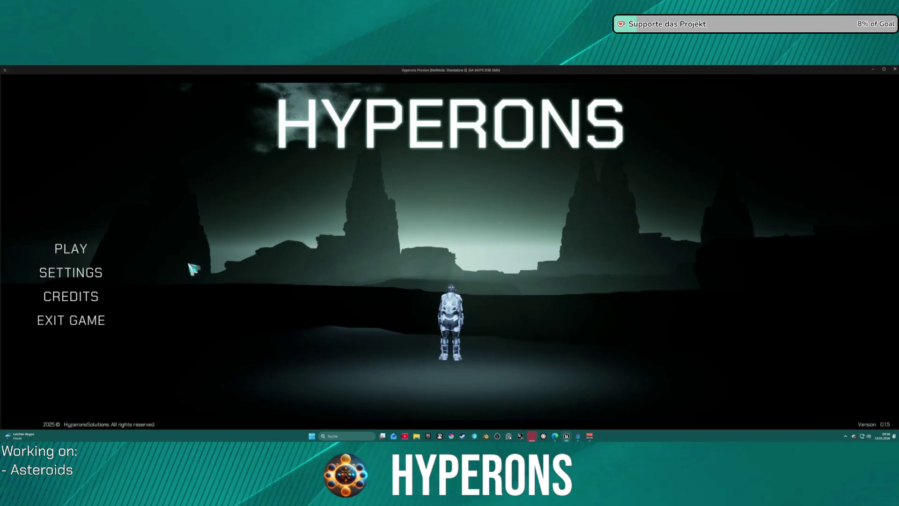
Launch the game, choose the Mining character and start in System New Eden.
click(68, 251)
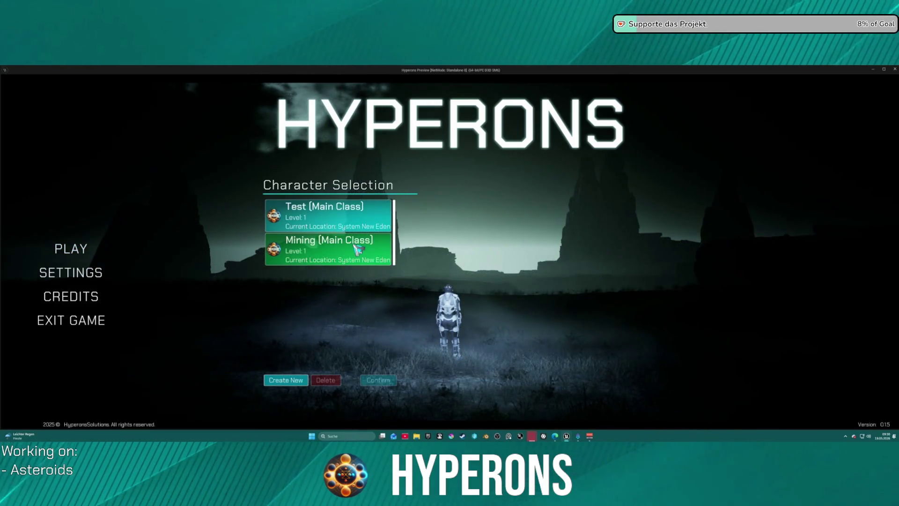
click(358, 247)
click(378, 379)
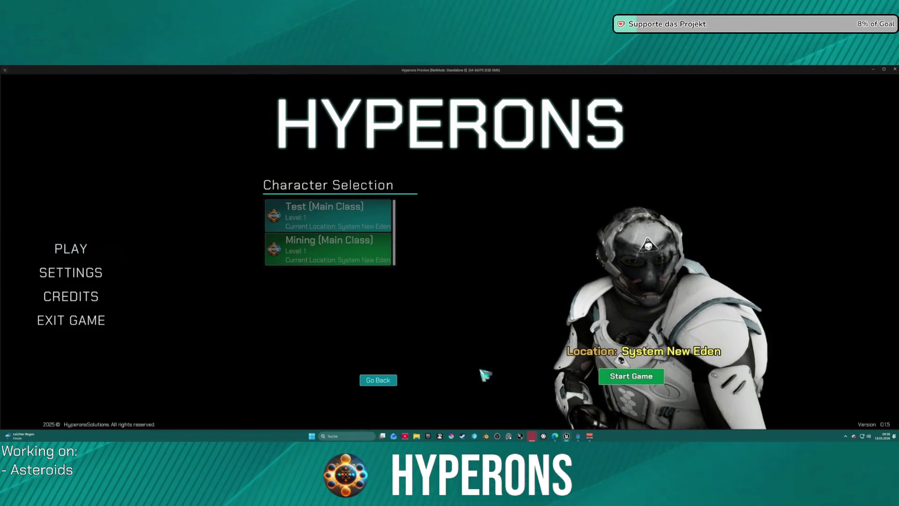
click(631, 376)
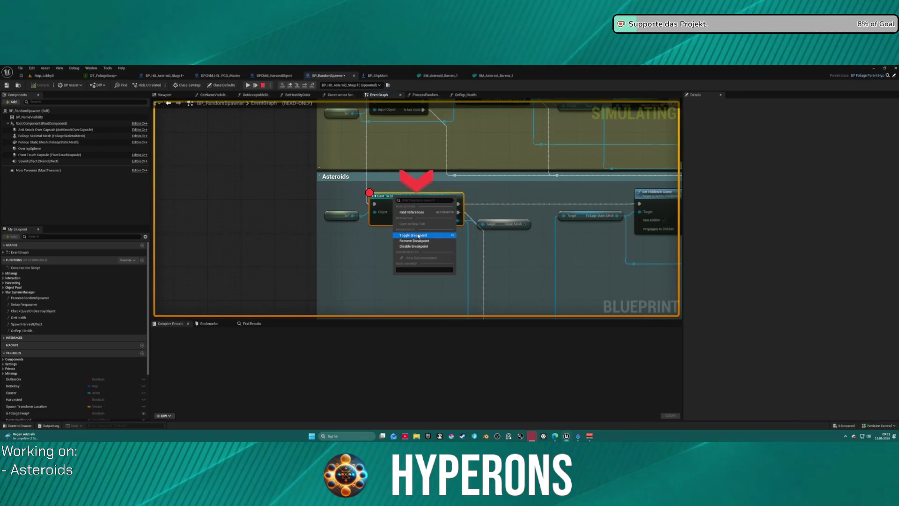
Resume from the breakpoint, fly the ship to an Iron asteroid and mine it, then stop play.
click(247, 84)
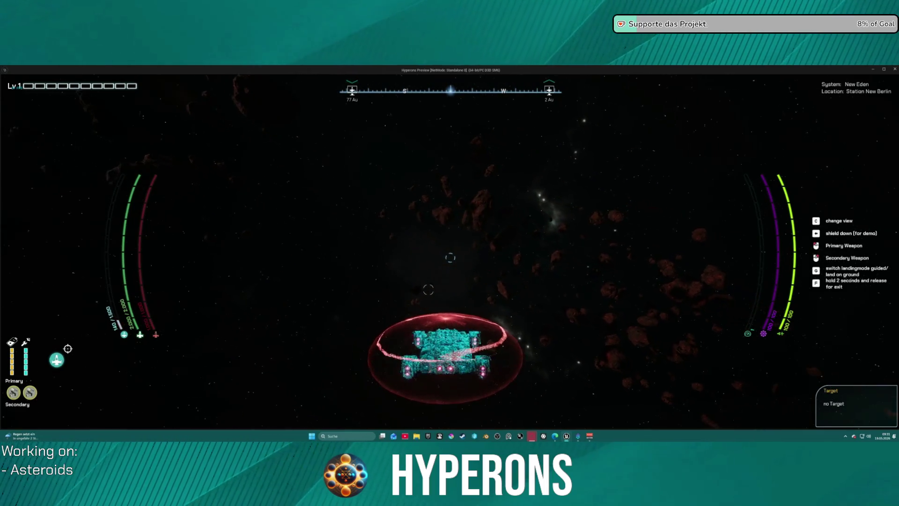
key(f)
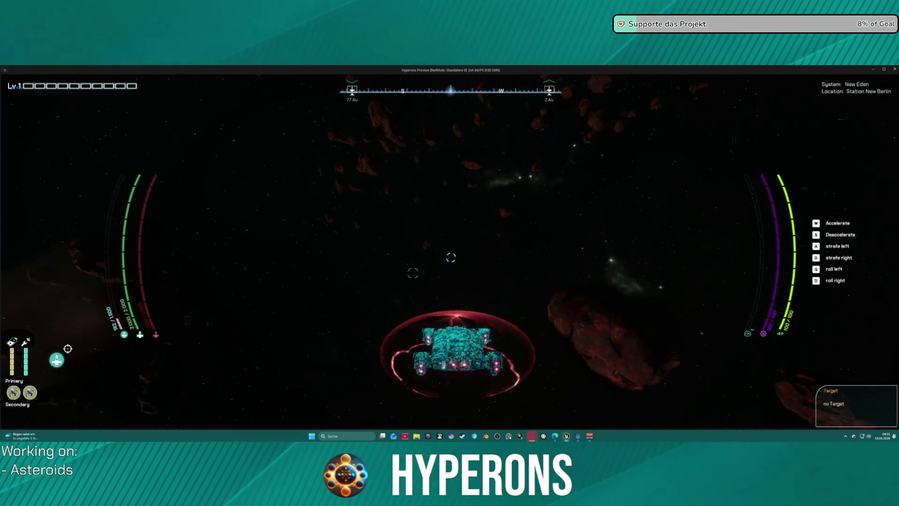
key(w)
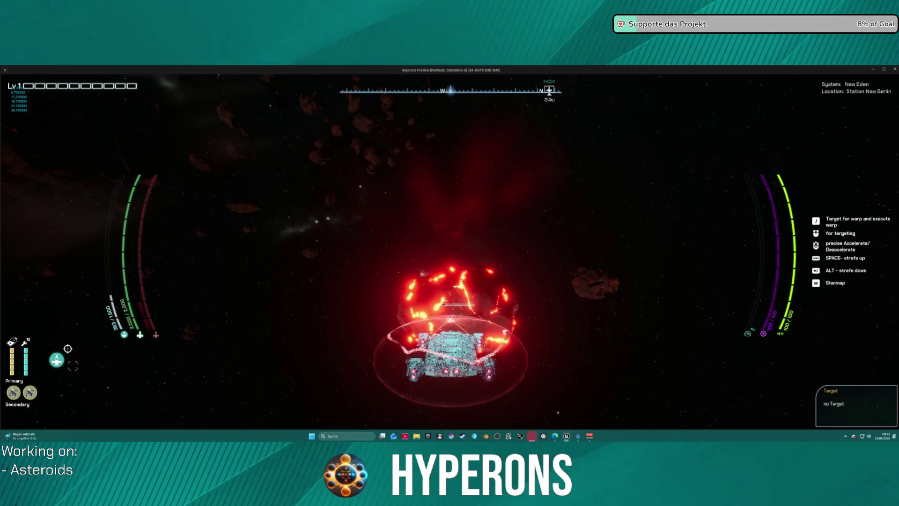
key(alt+Tab)
key(Escape)
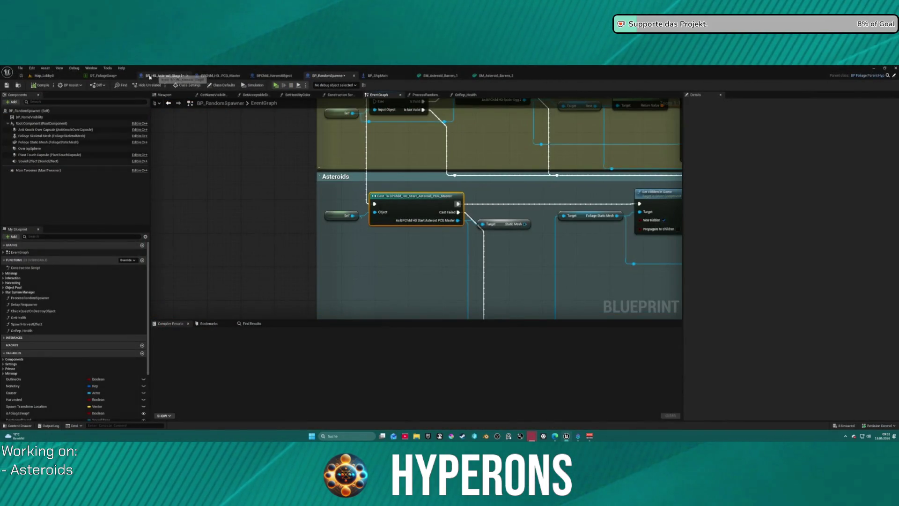
Pan the EventGraph to show more of the Asteroids nodes.
scroll(355, 170, down, 3)
mouse_move(355, 171)
mouse_down()
mouse_move(177, 107)
mouse_move(17, 177)
mouse_up()
scroll(177, 107, up, 2)
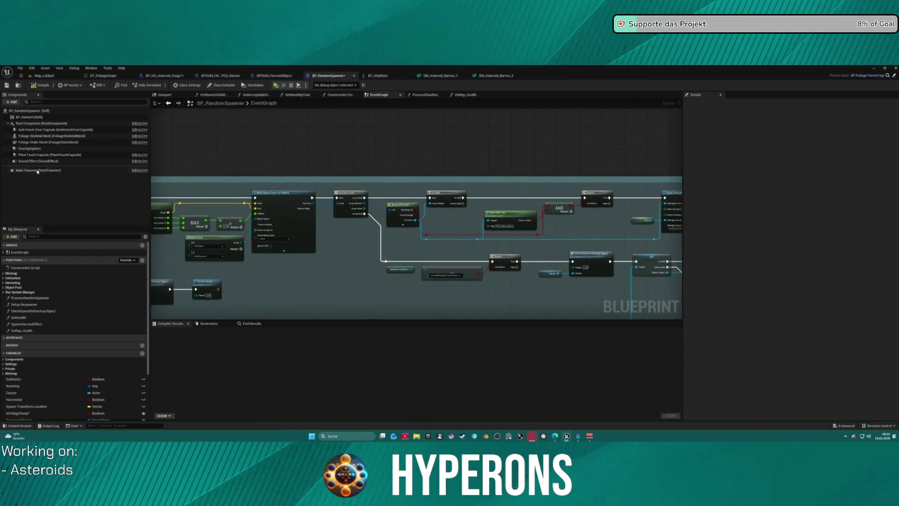
Expand BP_HO_Asteroid_Stage1's Items Iron elements, then switch to BPChild_HO_PCG_Master and back.
click(163, 76)
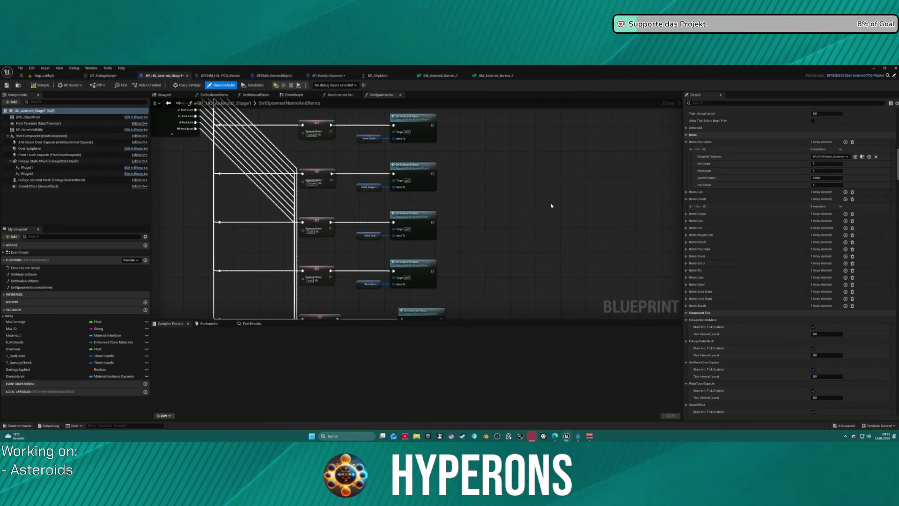
click(686, 227)
click(692, 235)
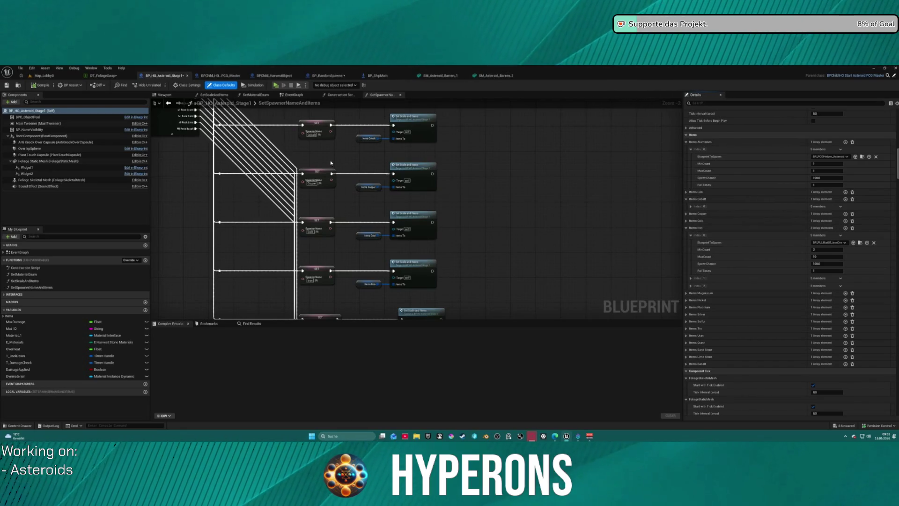
click(220, 76)
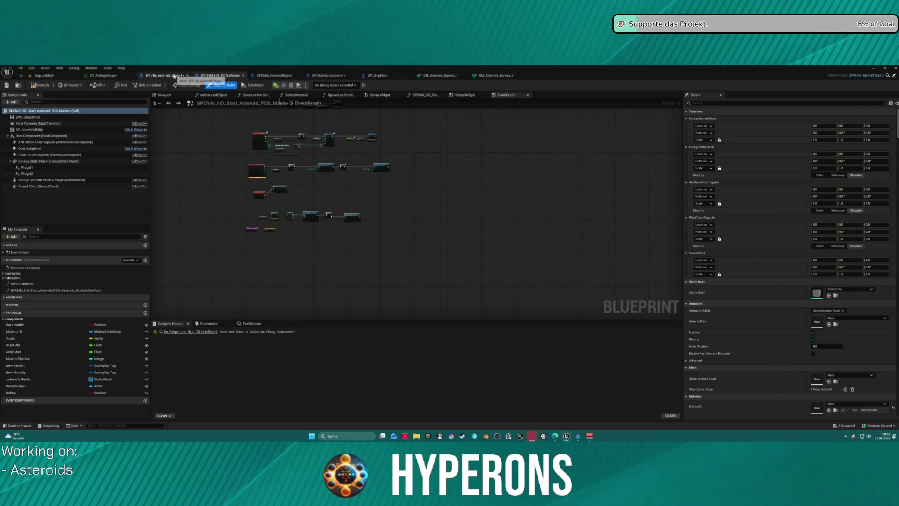
click(174, 76)
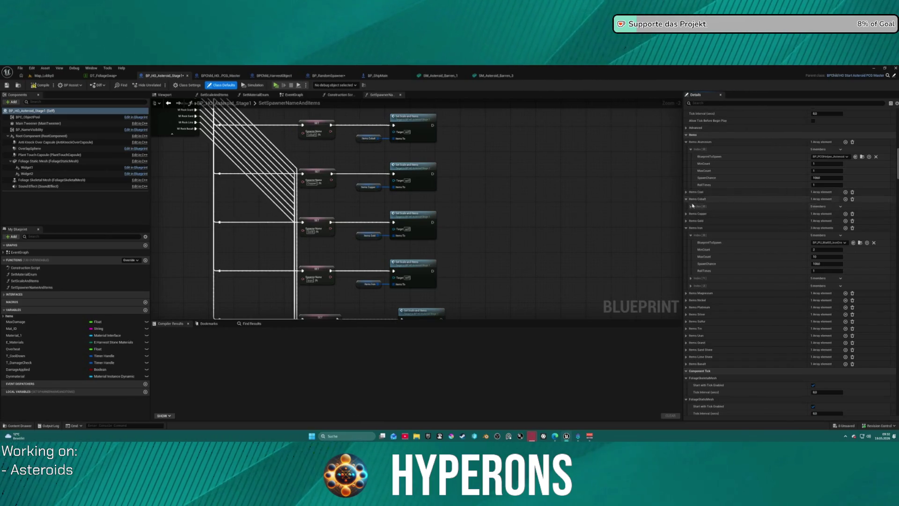
Reset Items Iron to one default element and paste Aluminium's first item element into Items Coal.
click(852, 228)
click(845, 228)
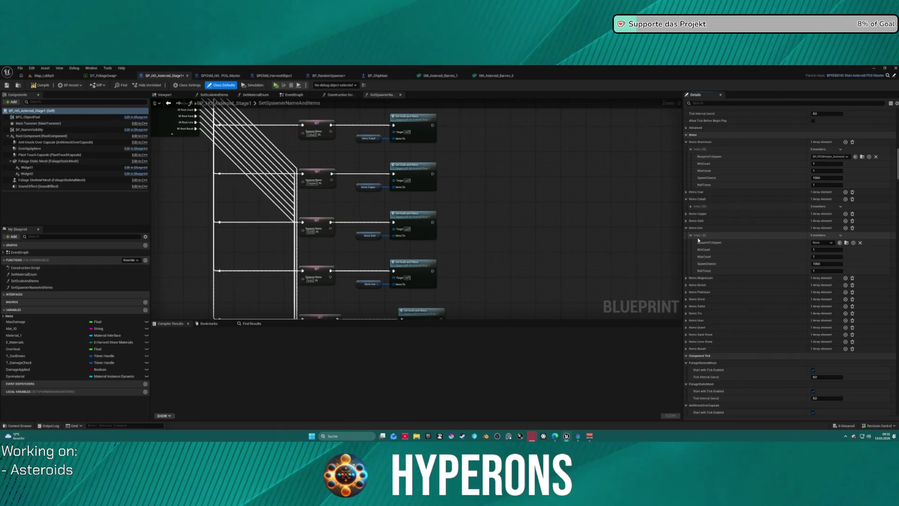
click(687, 192)
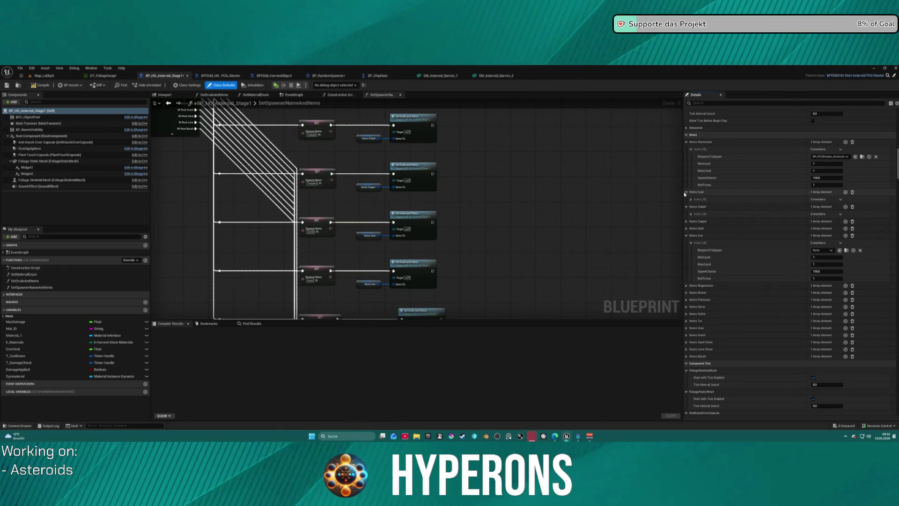
click(691, 199)
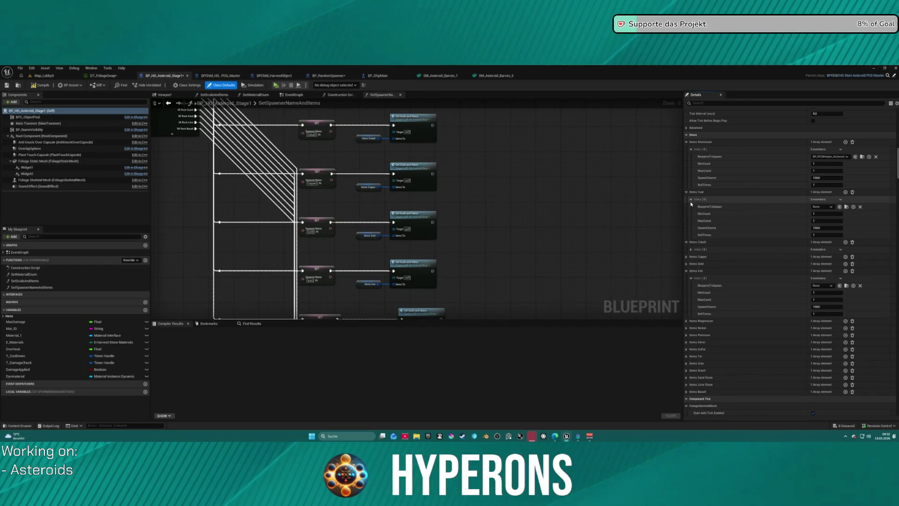
click(707, 148)
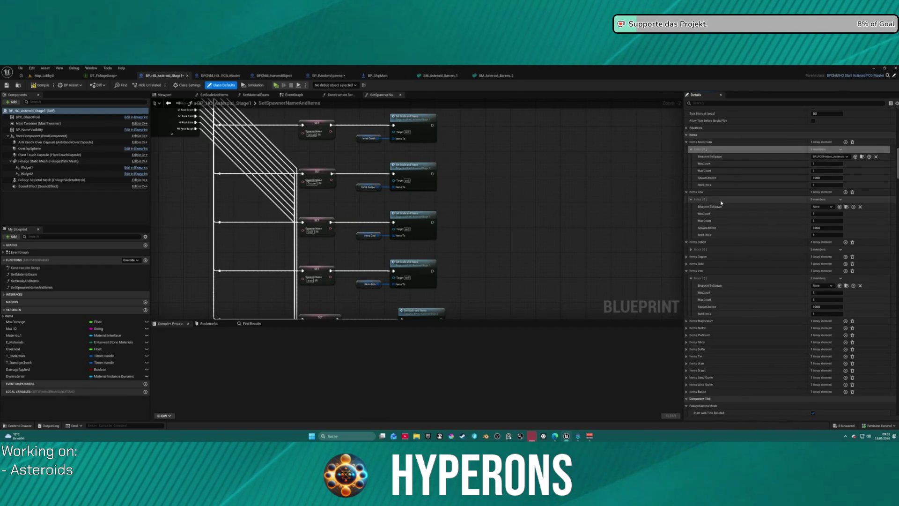
shift+click(718, 201)
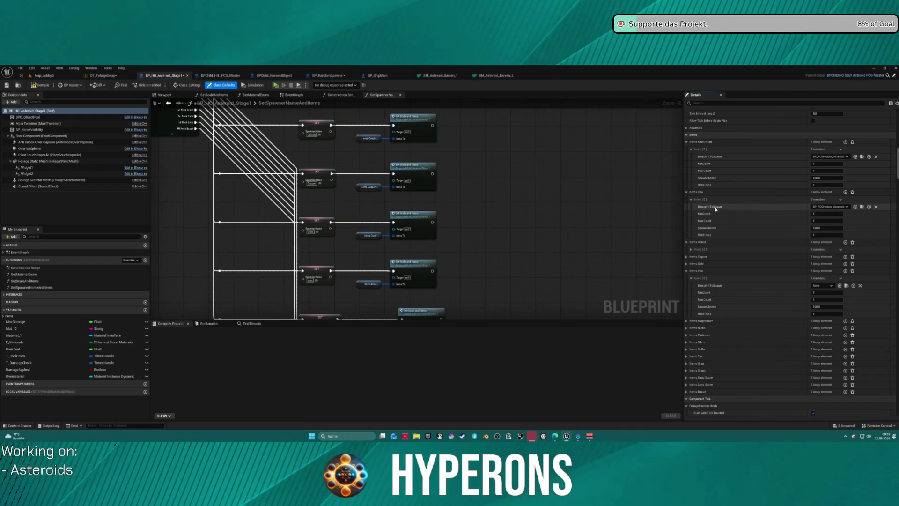
Expand the Items Cobalt, Copper, Gold, Magnesium and Nickel arrays.
click(691, 250)
click(692, 250)
click(687, 257)
click(687, 272)
click(686, 285)
click(686, 286)
click(687, 336)
click(687, 350)
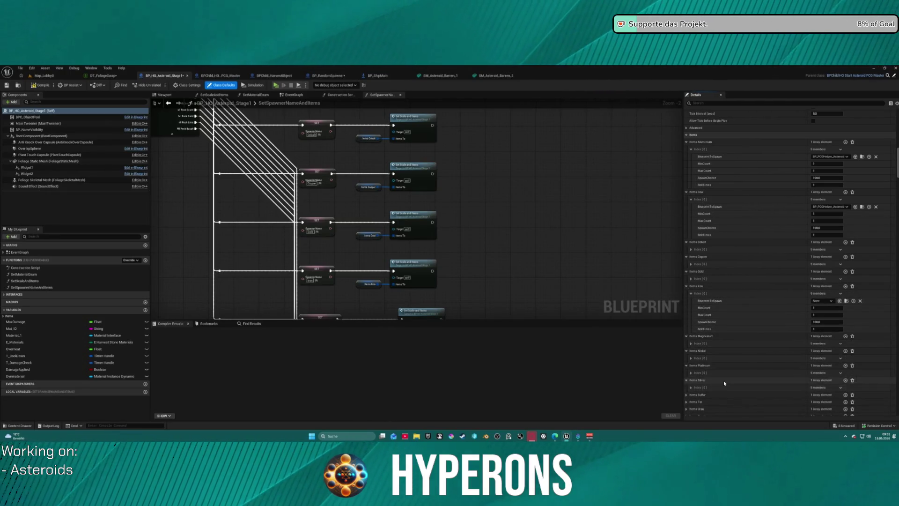
Expand the Items Sulfur, Tin, Uran, Sand Stone, Granit, Lime Stone and Basalt arrays.
scroll(724, 384, down, 3)
click(687, 293)
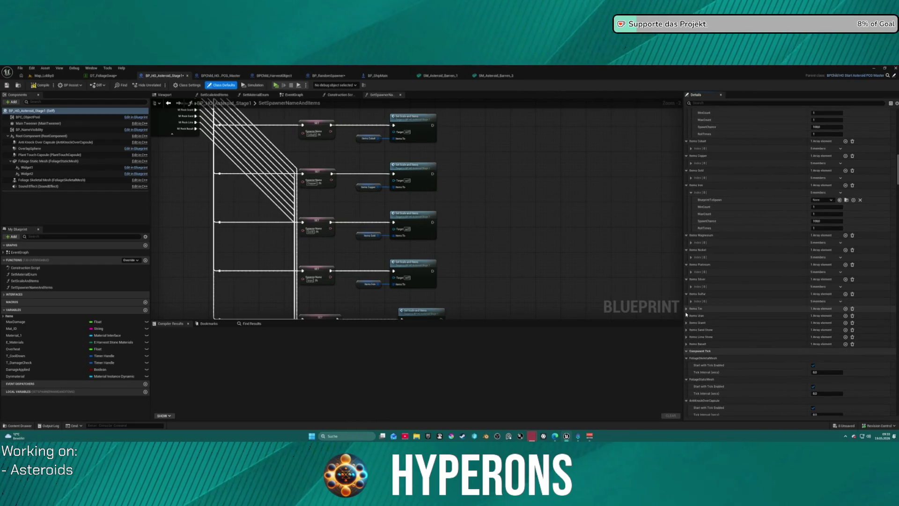
click(687, 308)
click(686, 324)
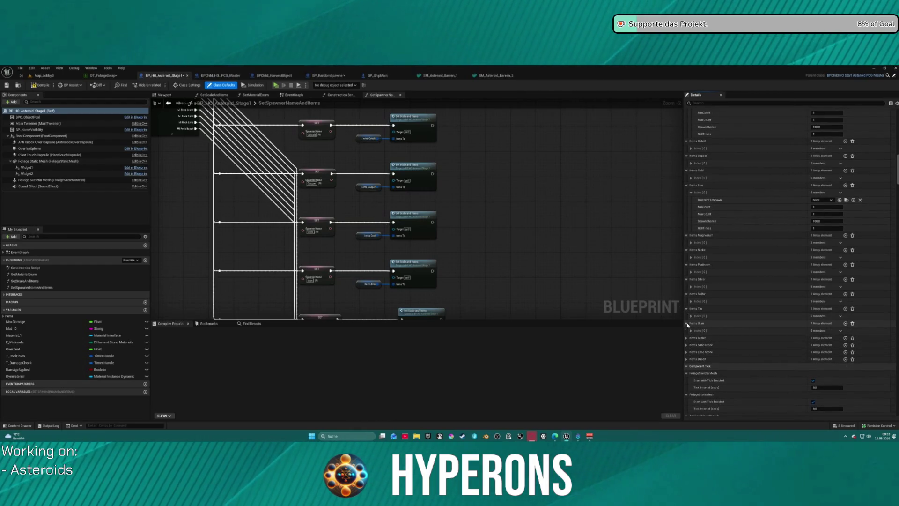
click(687, 345)
click(686, 338)
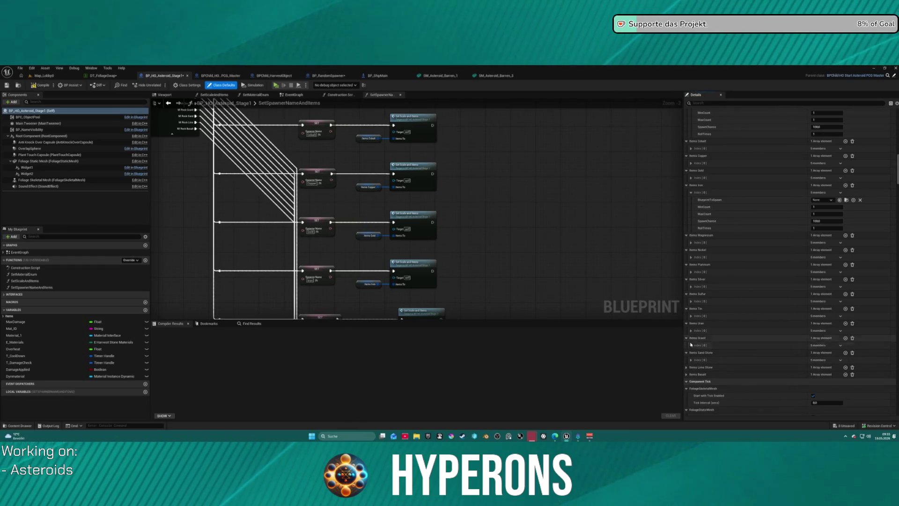
click(687, 367)
click(686, 382)
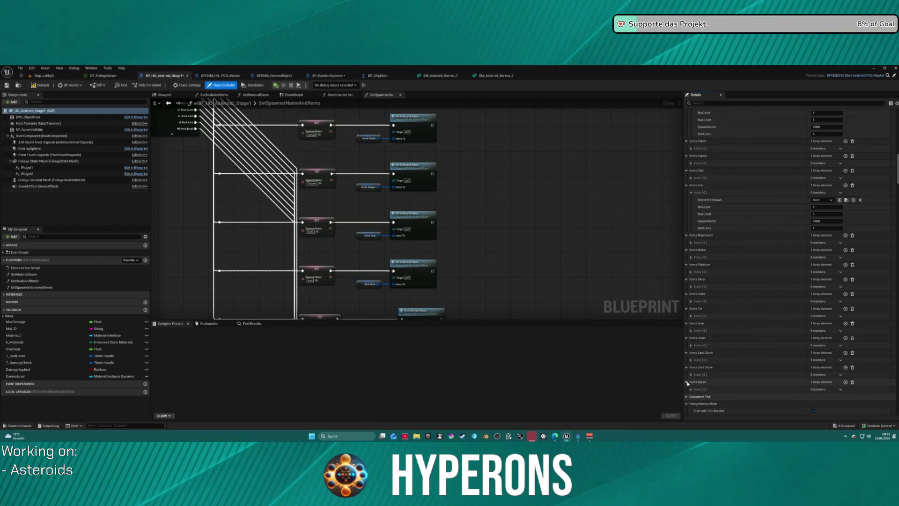
scroll(521, 203, down, 5)
mouse_move(524, 191)
mouse_down()
mouse_move(417, 157)
mouse_move(587, 198)
mouse_up()
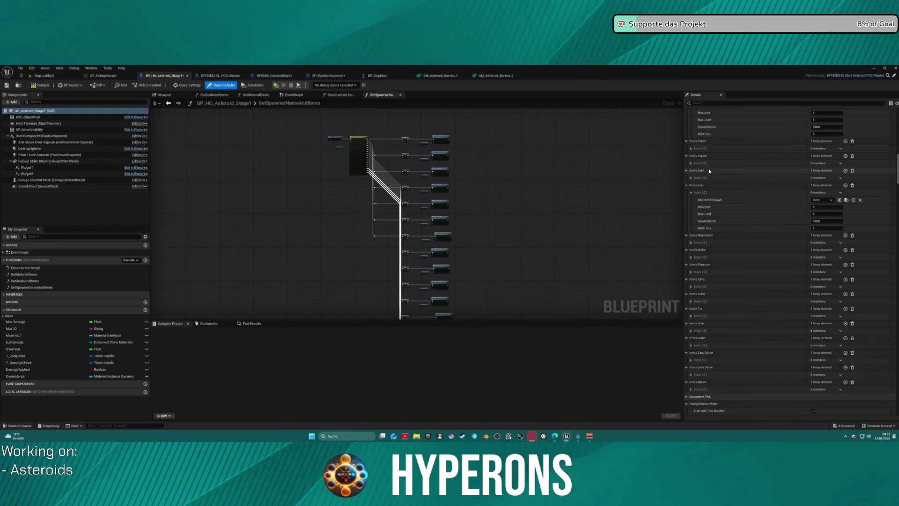
scroll(740, 181, up, 3)
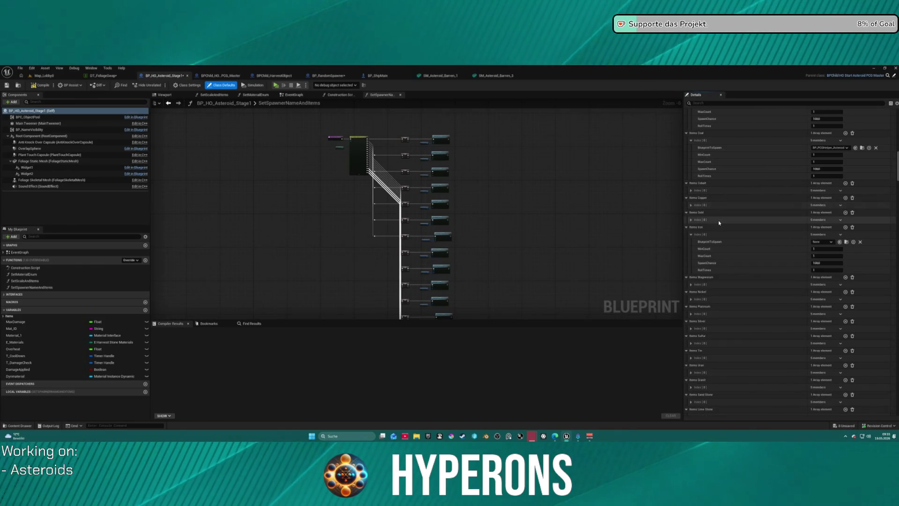
Set Items Iron's BlueprintToSpawn to BP_PCGHelper_Asteroid.
click(692, 220)
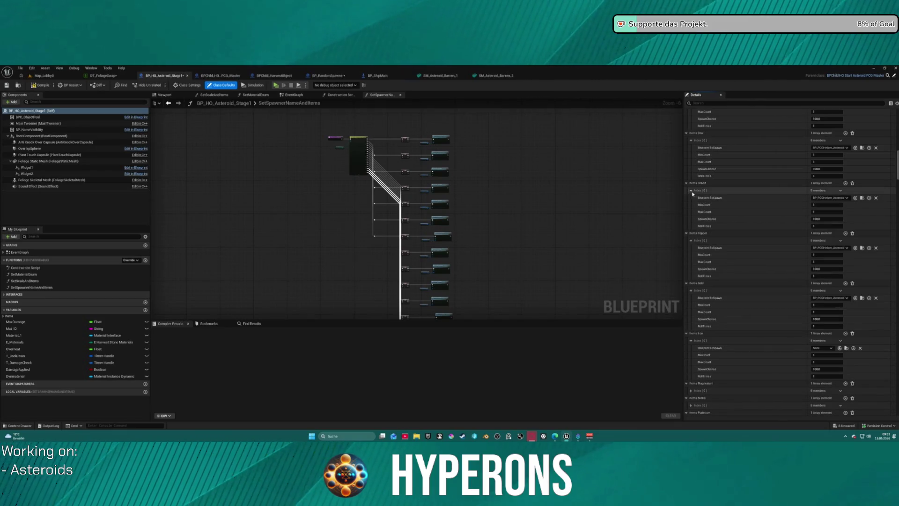
scroll(729, 267, down, 3)
scroll(729, 268, down, 1)
shift+click(710, 163)
click(691, 206)
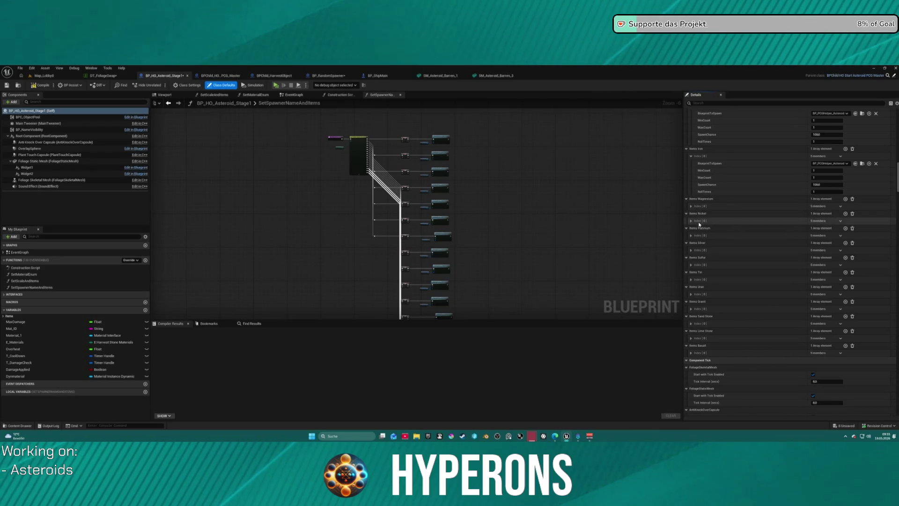
click(691, 207)
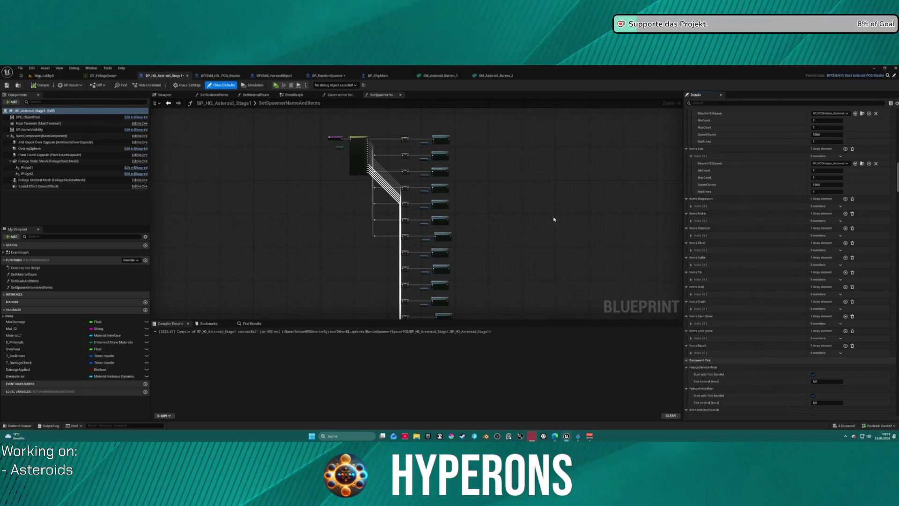
Collapse the Iron, Gold, Copper, Cobalt, Coal and Aluminium item settings, then launch Standalone play.
scroll(609, 234, up, 3)
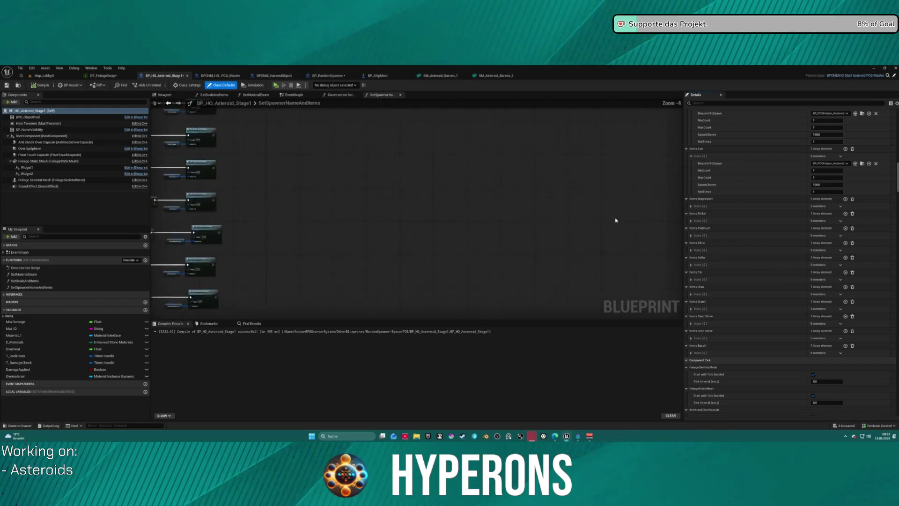
scroll(616, 220, down, 5)
scroll(536, 200, up, 1)
scroll(730, 201, up, 3)
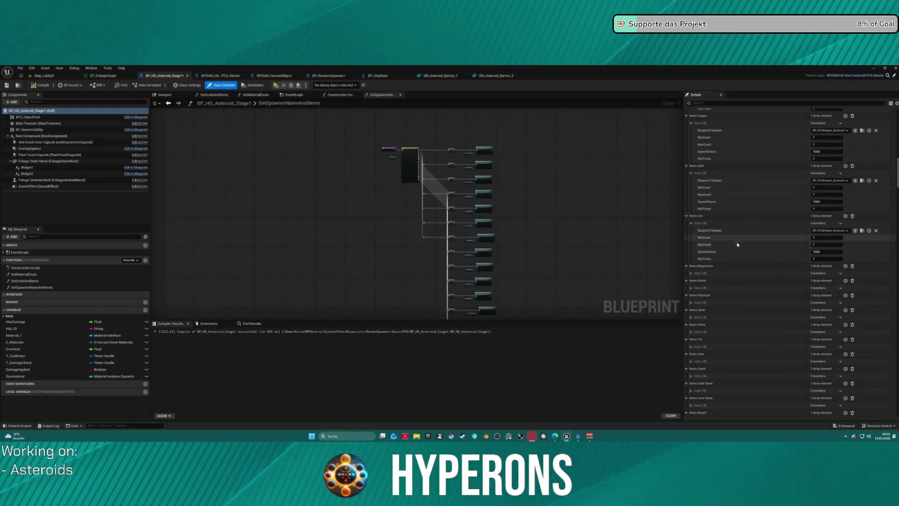
click(687, 215)
click(687, 166)
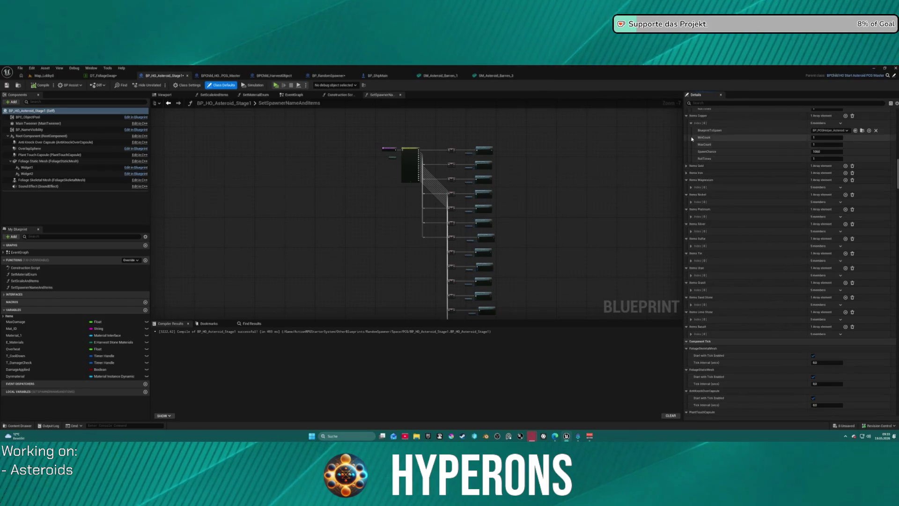
click(687, 116)
scroll(716, 131, up, 4)
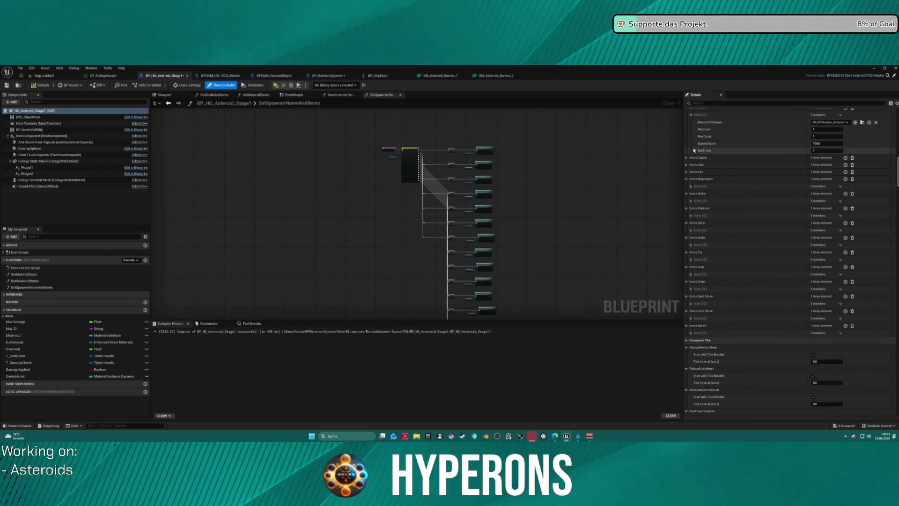
click(686, 159)
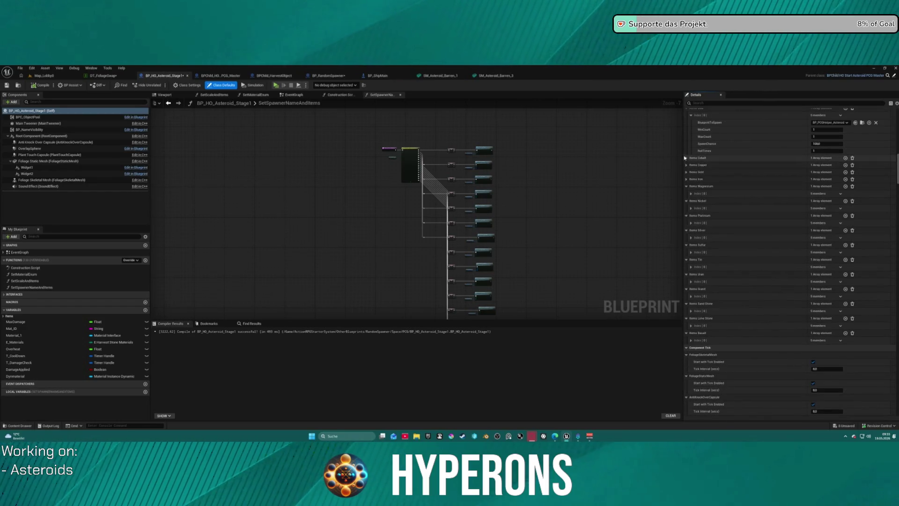
scroll(680, 135, up, 3)
scroll(695, 122, up, 1)
click(695, 116)
scroll(692, 118, up, 3)
click(687, 116)
scroll(226, 159, down, 1)
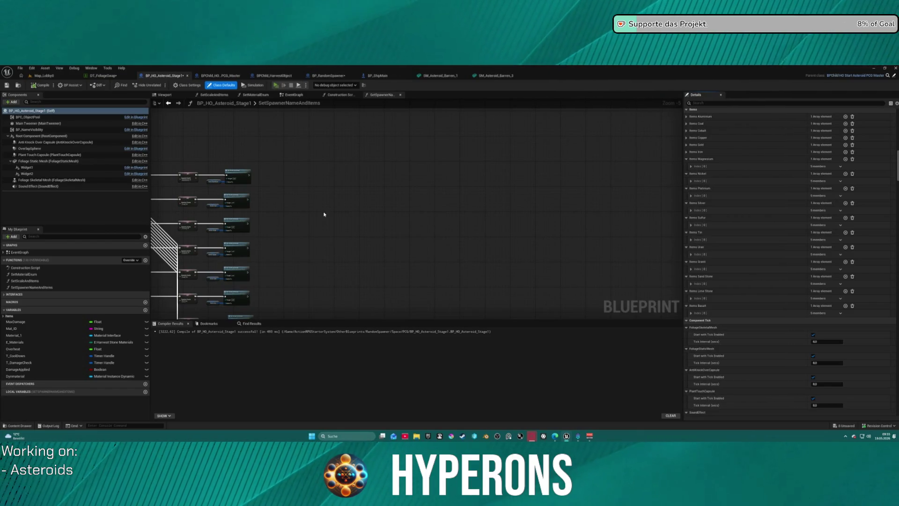
key(alt+p)
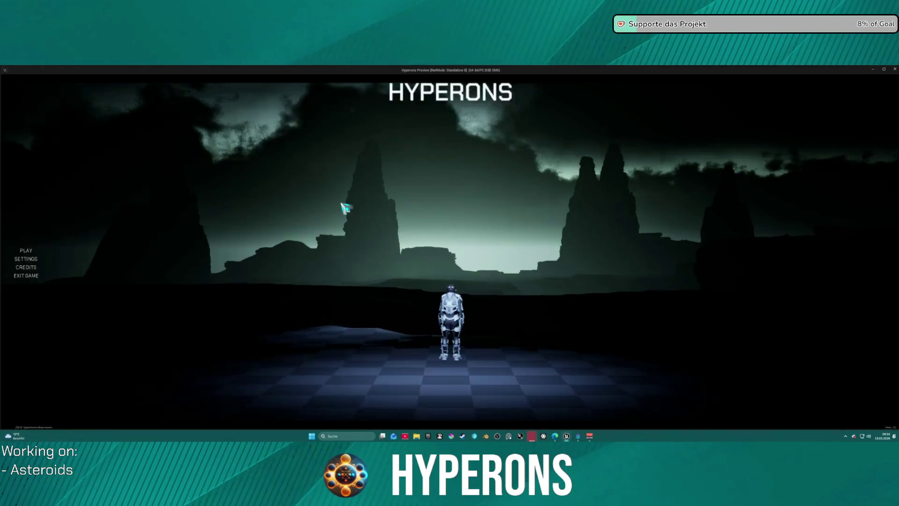
Start the game with the Mining character selected.
click(86, 250)
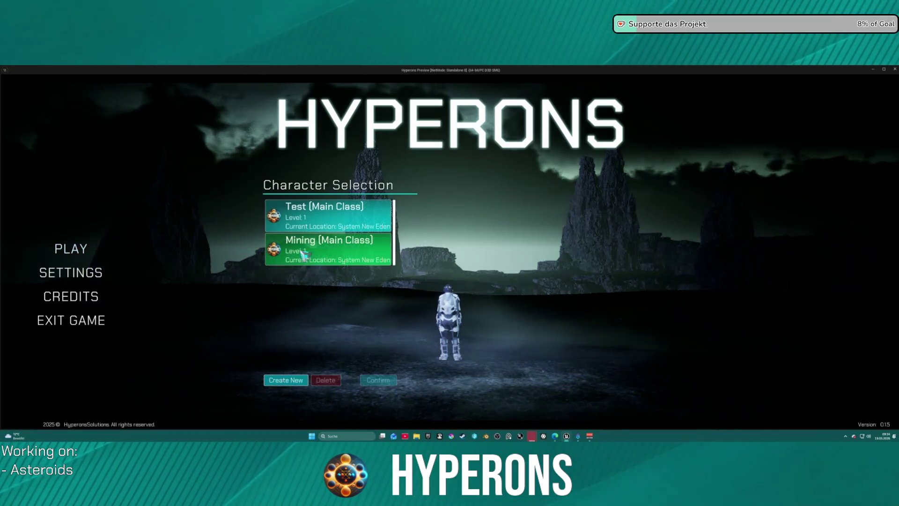
click(314, 258)
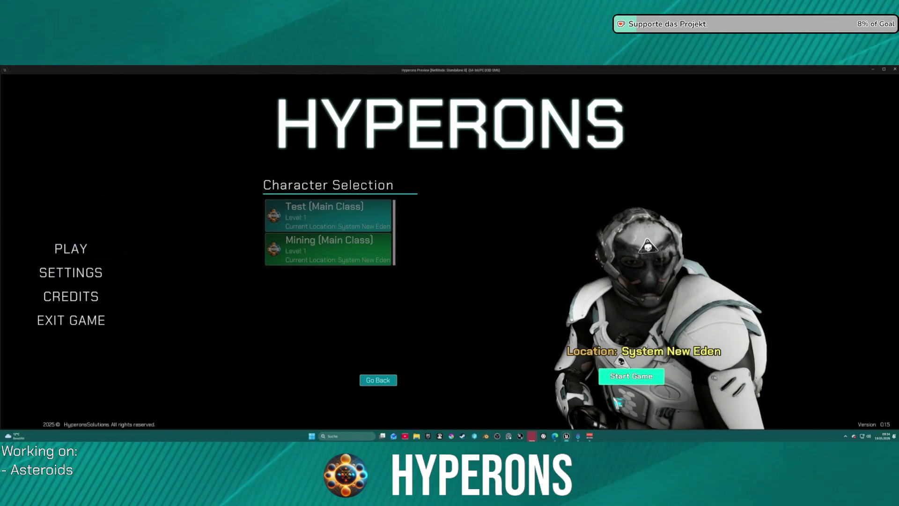
click(631, 376)
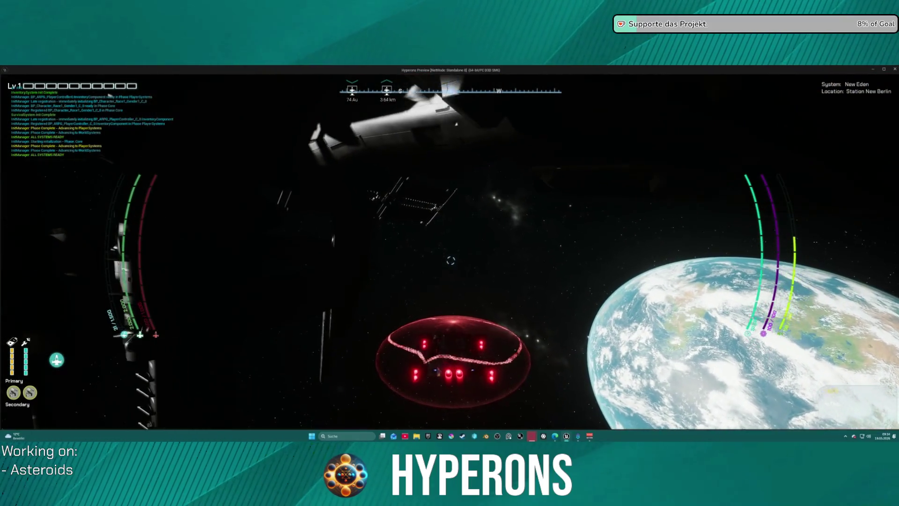
Launch from the station and boost toward the AB 4-1 asteroid marker, dropping out near the asteroids.
key(j)
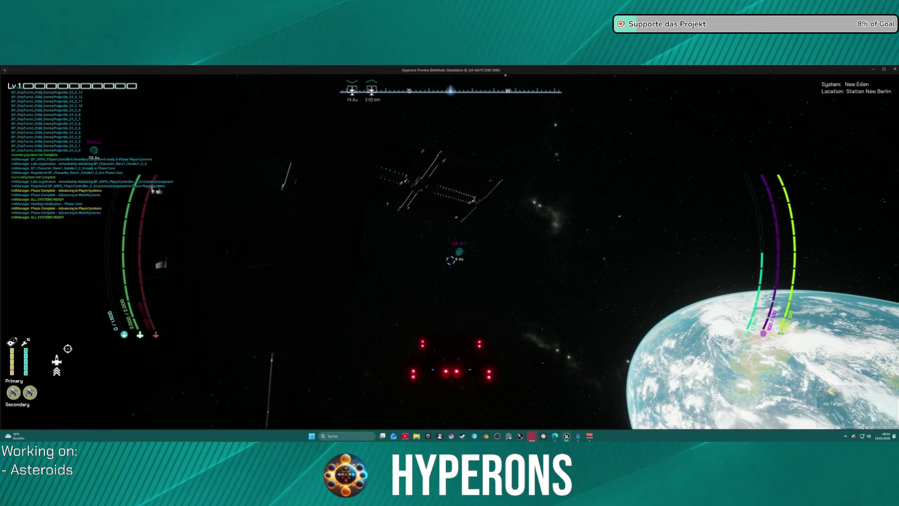
key(w)
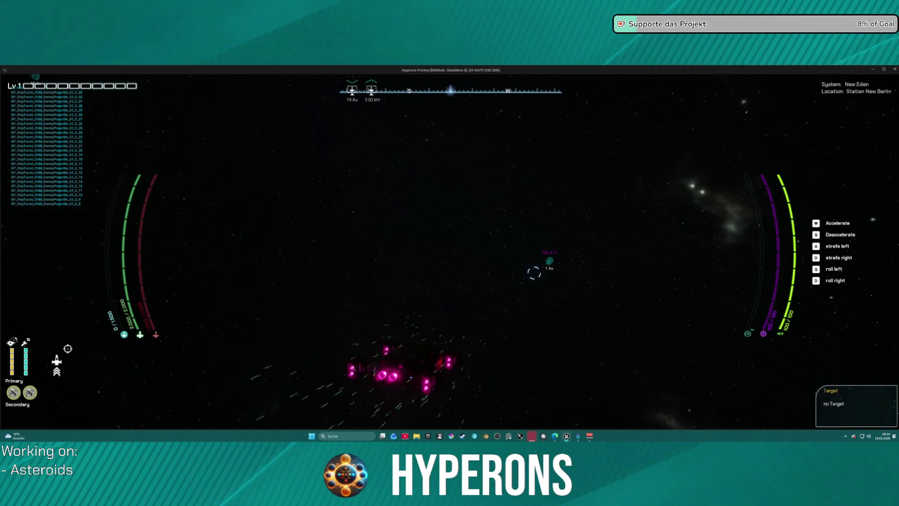
key(w)
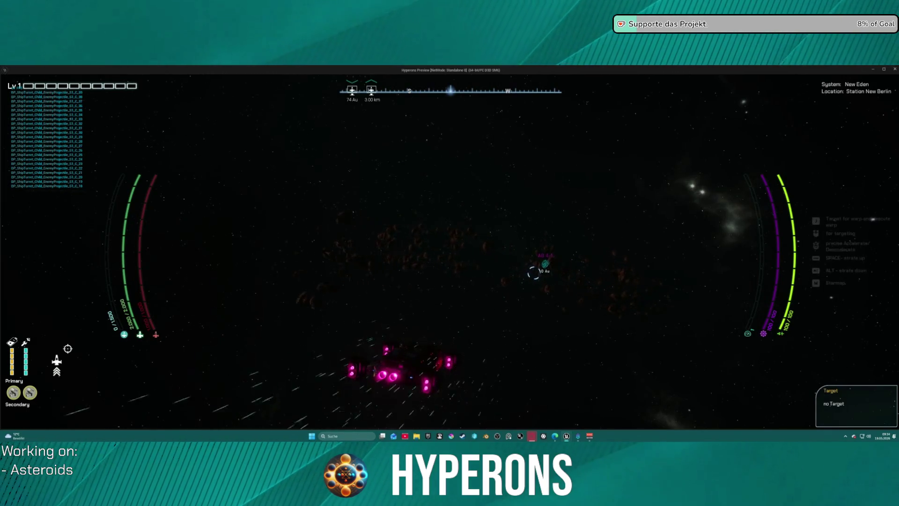
key(s)
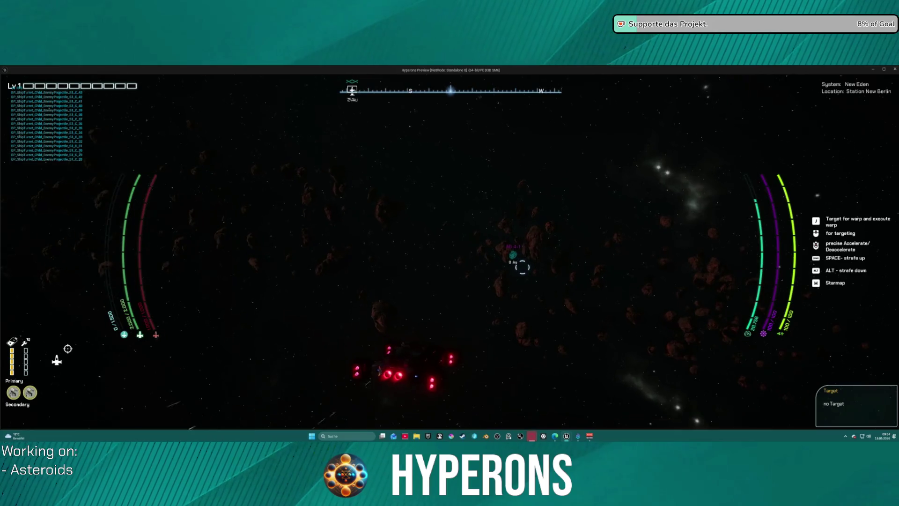
Fire the mining lasers at an asteroid and fly forward into the field.
key(f)
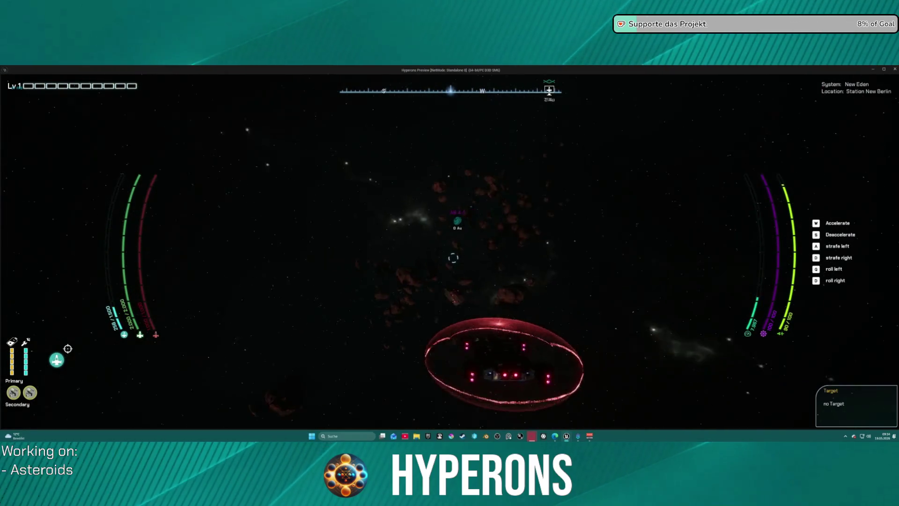
key(w)
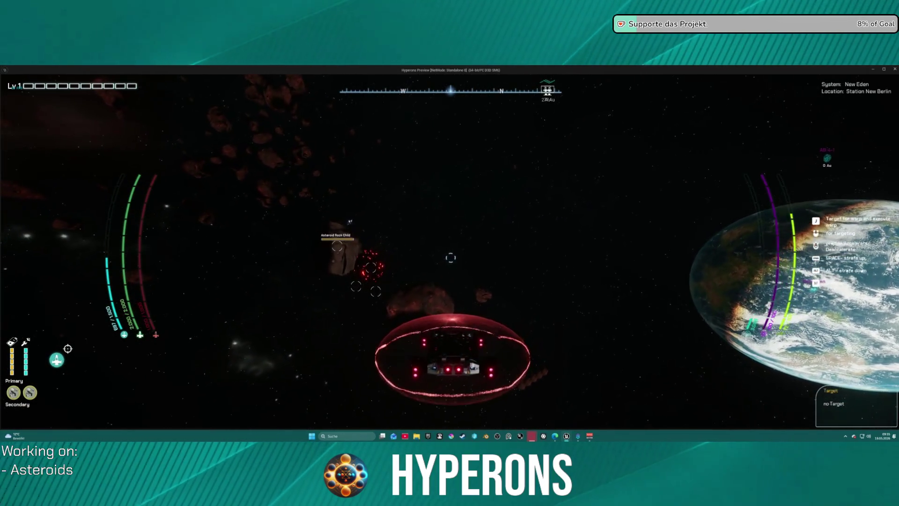
Lower the ship's shield and open the cargo to check the mined Asteroid Stone.
key(minus)
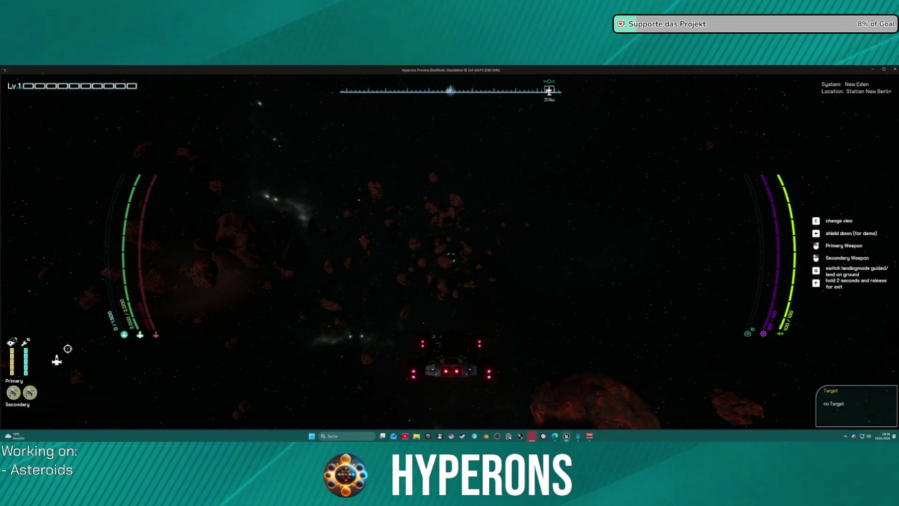
key(i)
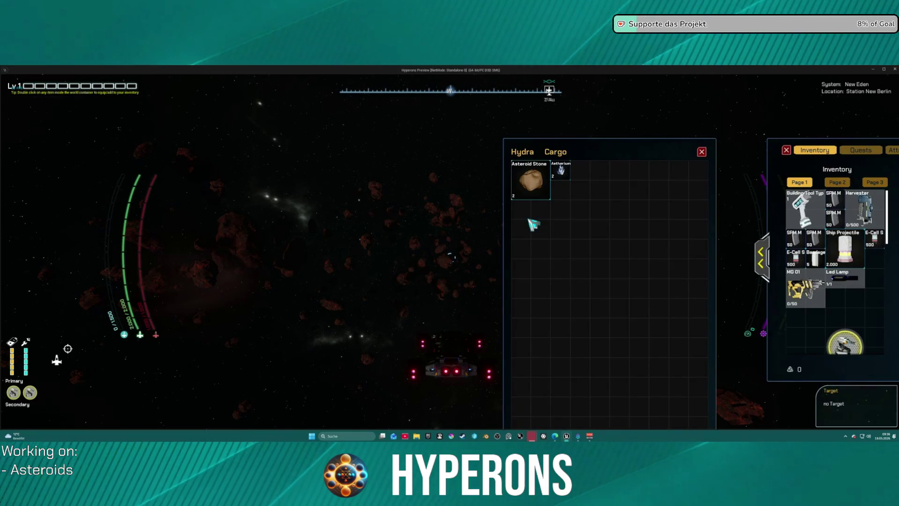
Close the cargo, fly around the asteroids and sun, then exit to the SetSpawnerNameAndItems graph.
key(i)
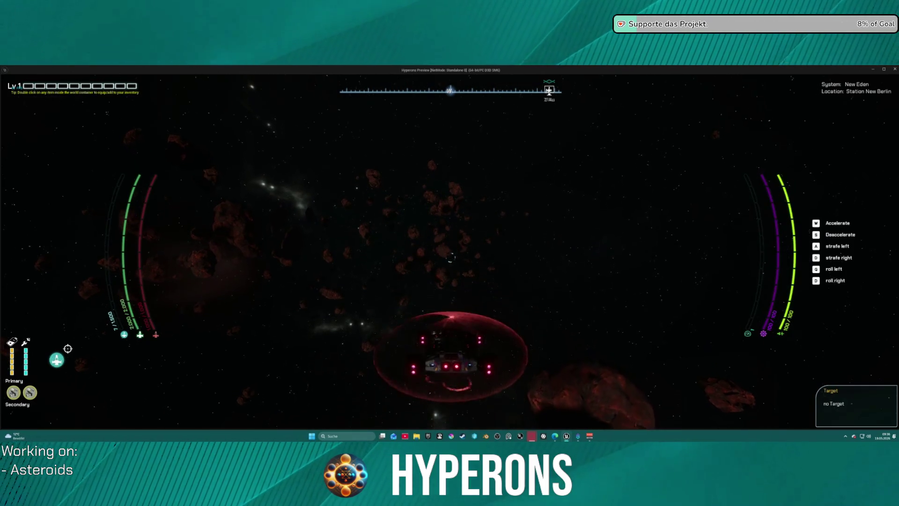
key(w)
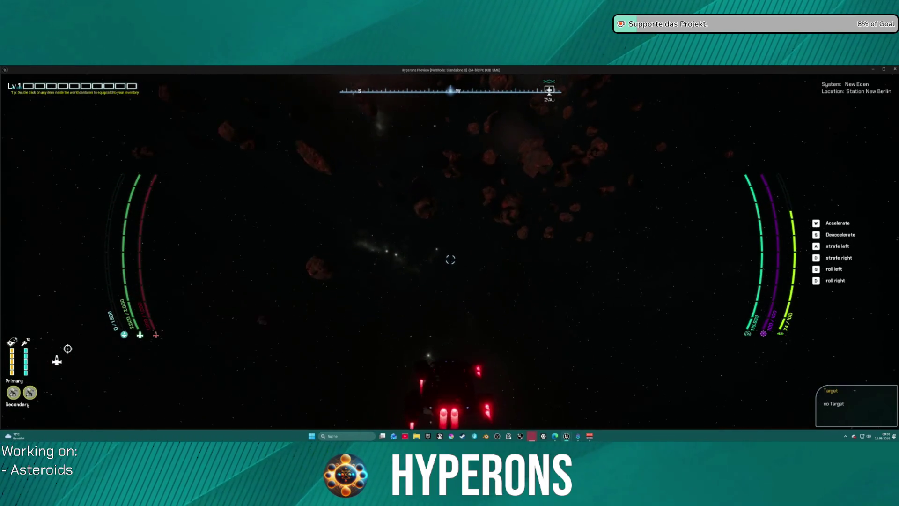
key(shift)
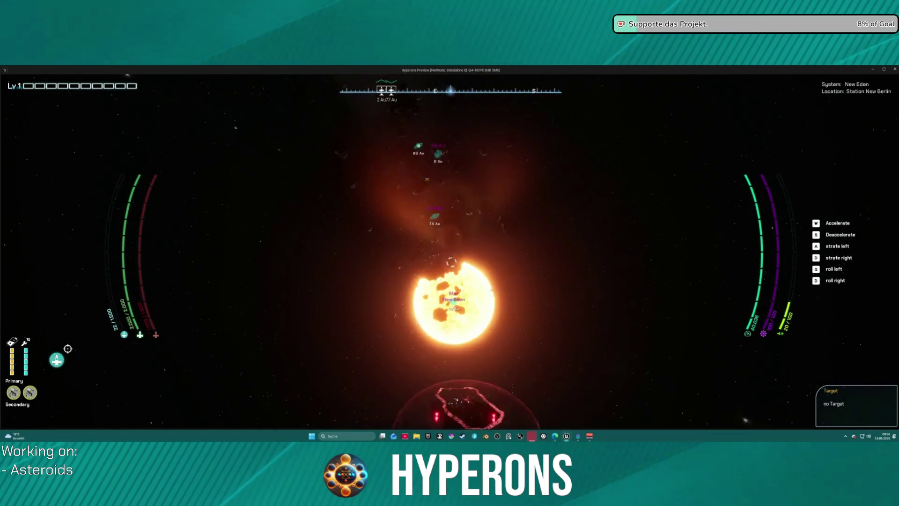
key(w)
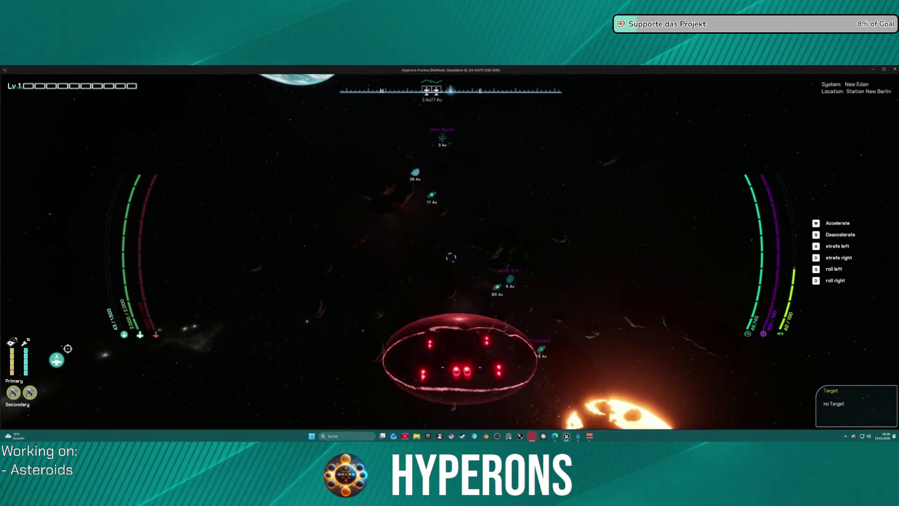
key(s)
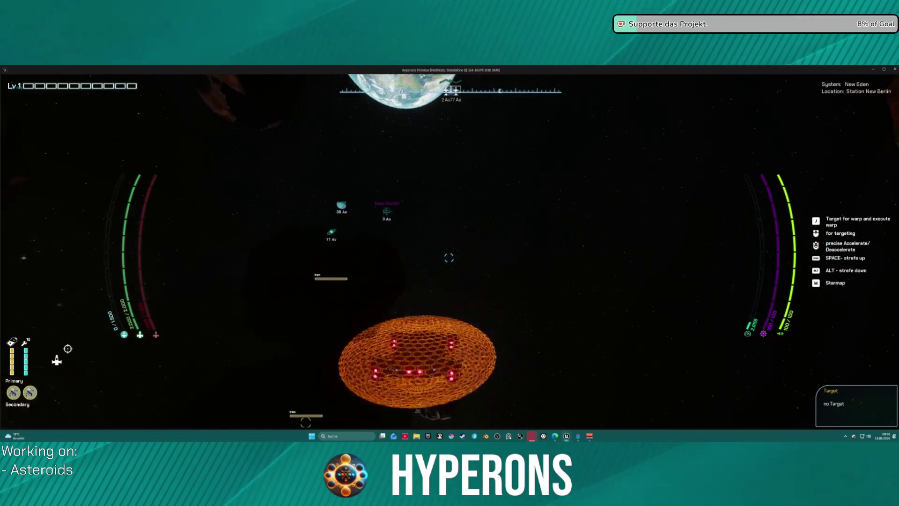
key(w)
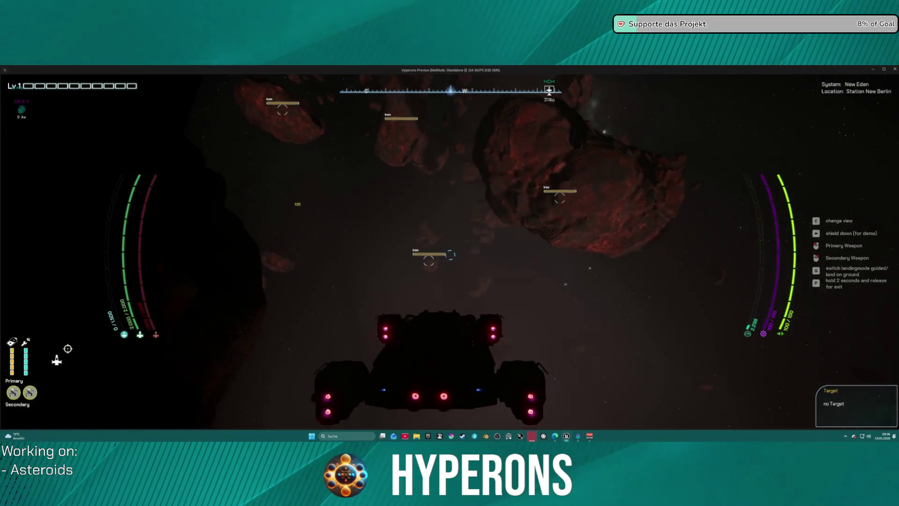
key(f)
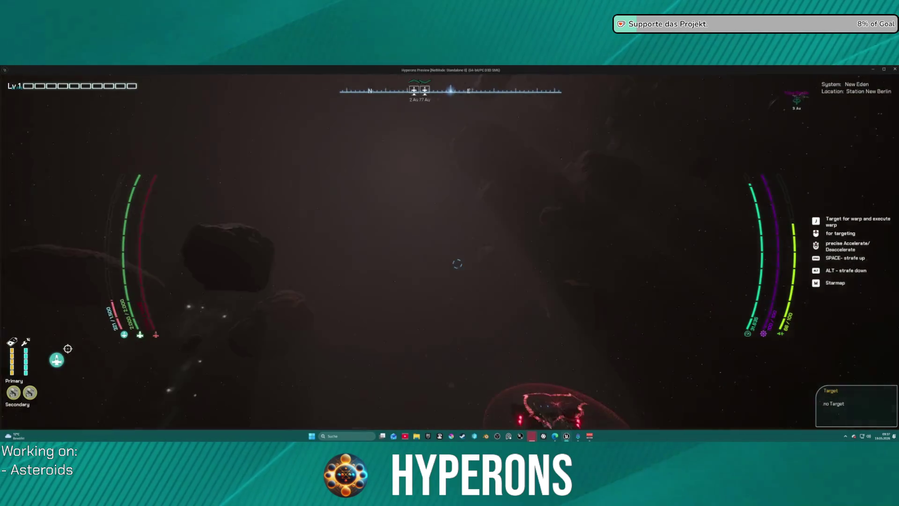
key(Escape)
mouse_move(467, 276)
mouse_down()
mouse_move(357, 189)
mouse_move(537, 164)
mouse_up()
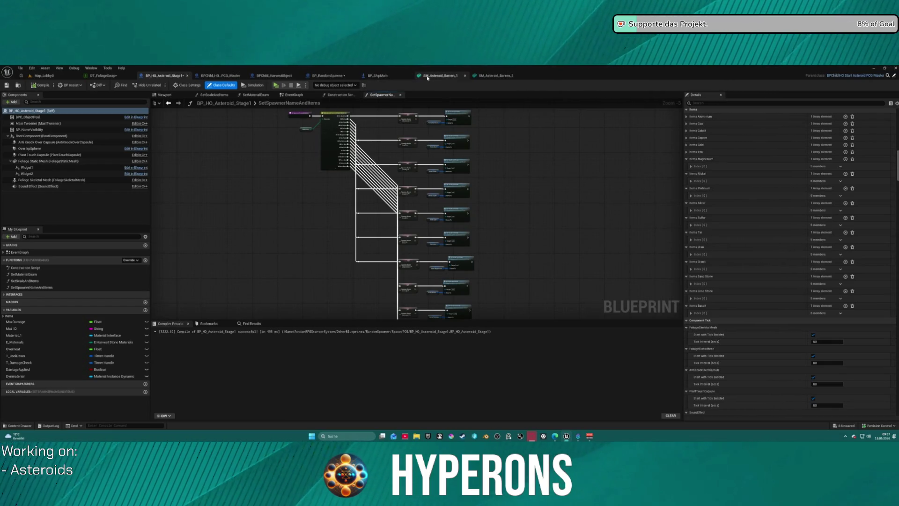
Look over the BP_ShipMain blueprint's functions graph.
click(378, 75)
scroll(375, 257, down, 10)
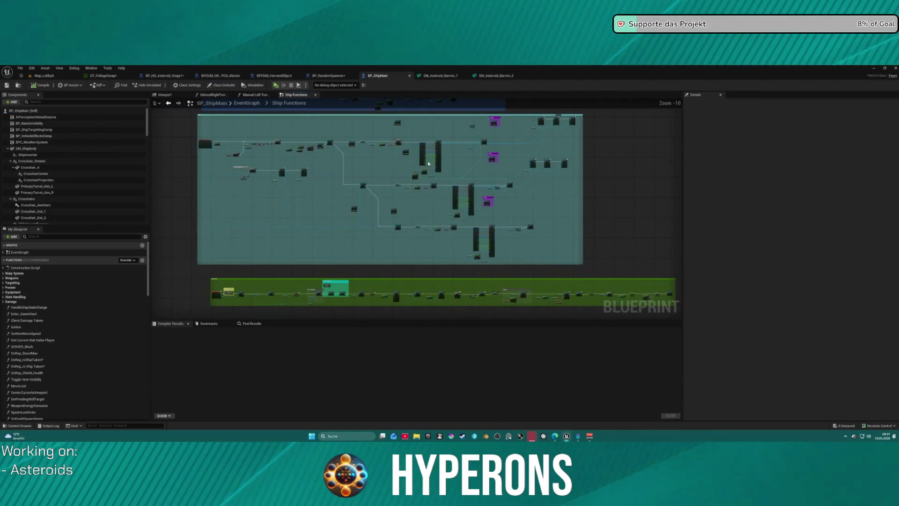
scroll(374, 207, up, 3)
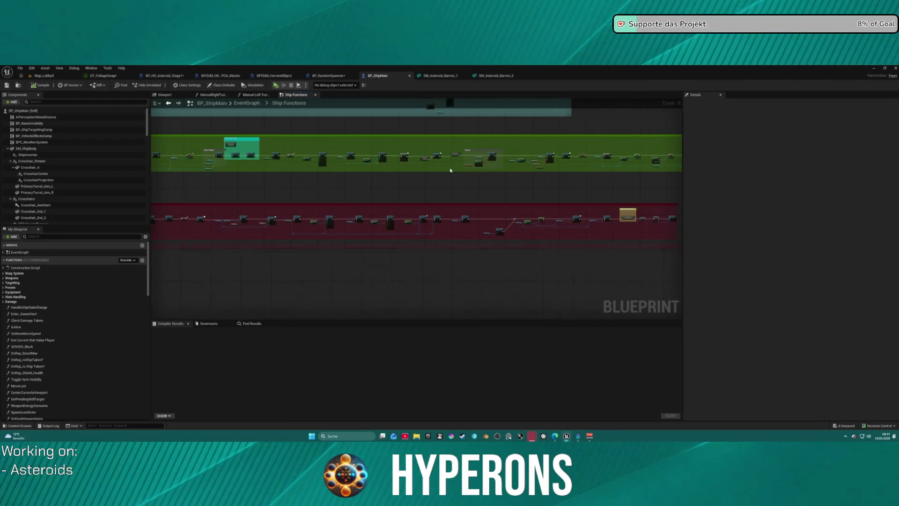
scroll(450, 170, up, 5)
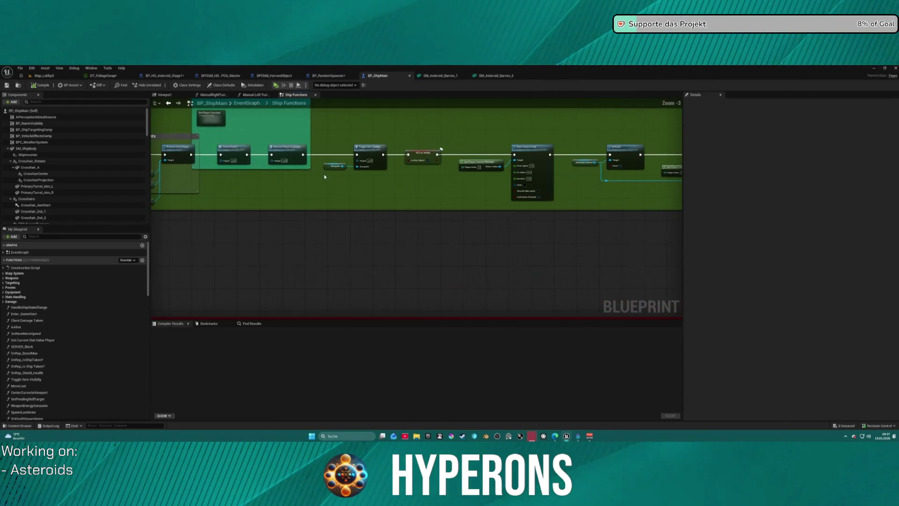
scroll(423, 196, down, 6)
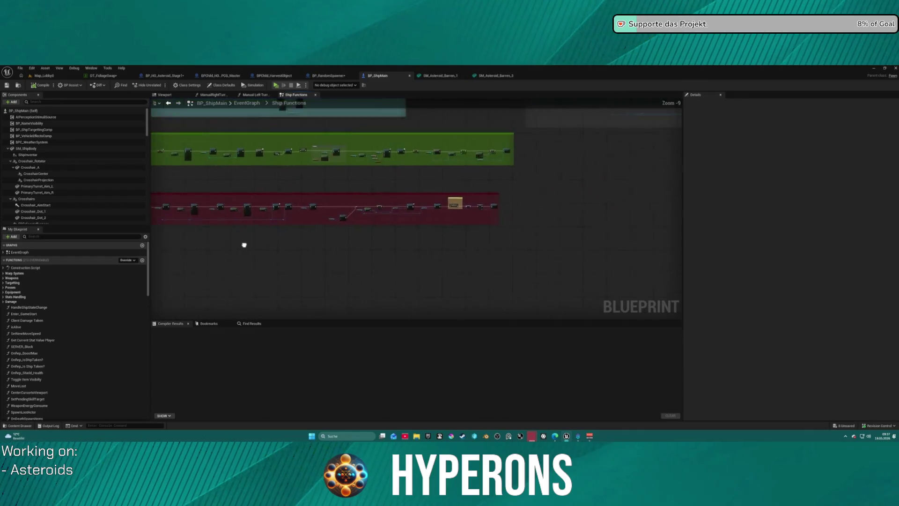
scroll(409, 170, up, 9)
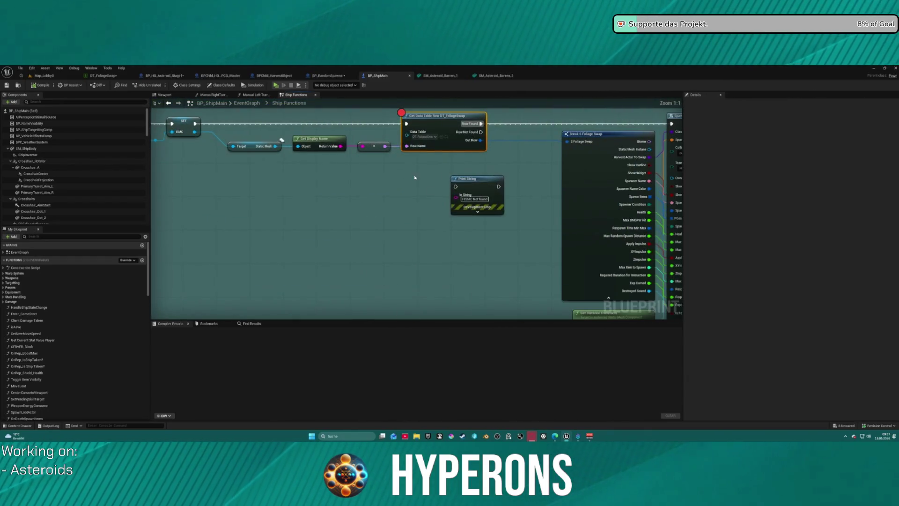
scroll(388, 253, down, 8)
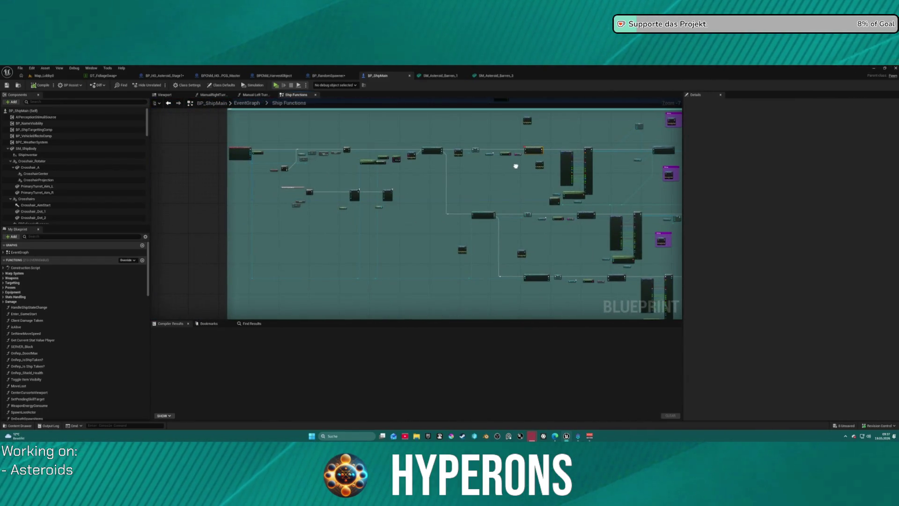
drag(516, 165, 281, 178)
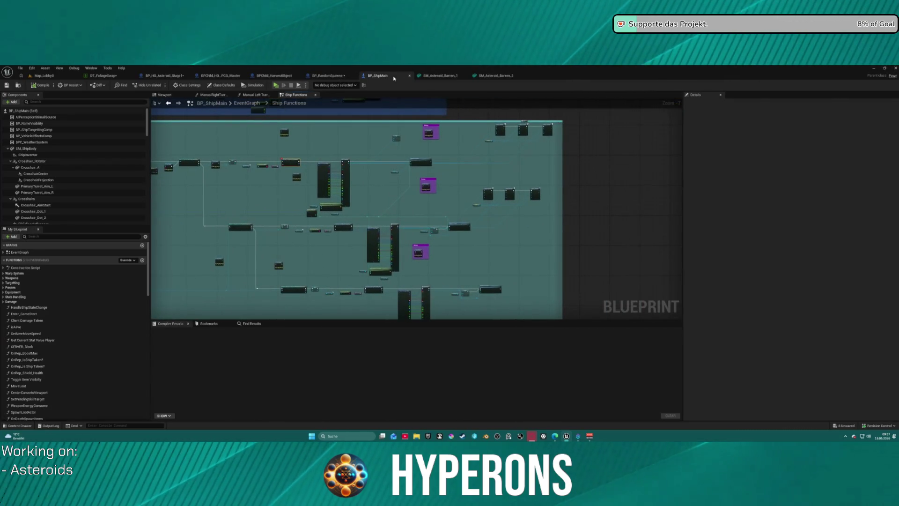
Close the BP_ShipMain, SM_Asteroid_Barren_1 and SM_Asteroid_Barren_3 tabs.
middle_click(395, 78)
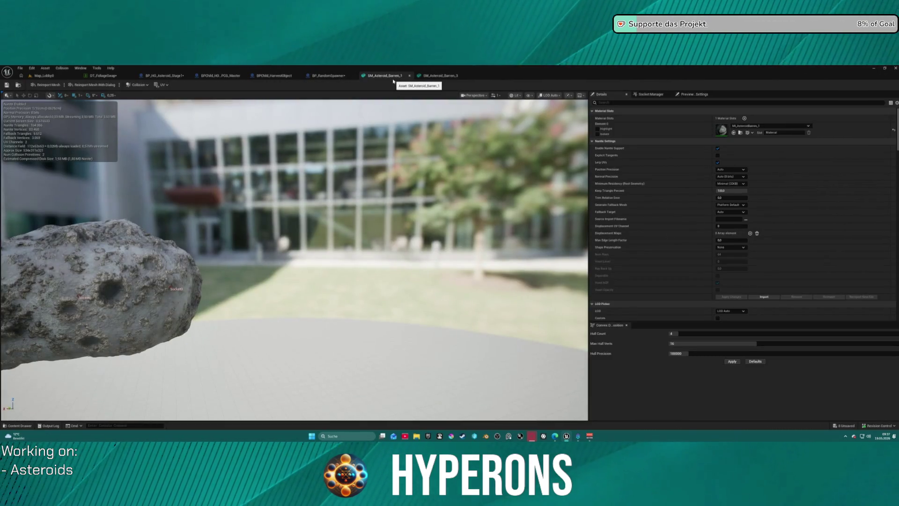
middle_click(394, 78)
middle_click(390, 78)
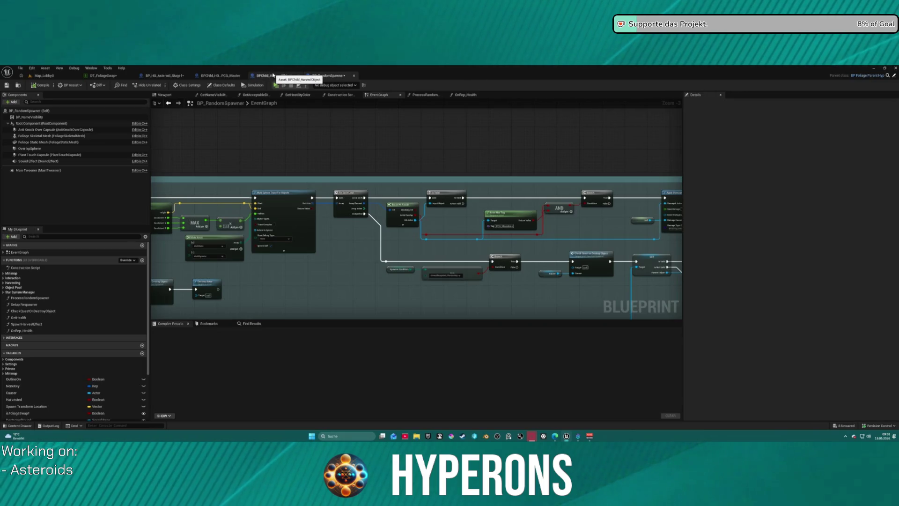
In ProcessRandomSpawner, spread the SpawnActor, Get World Scale and scale math nodes apart.
mouse_move(247, 147)
mouse_down()
mouse_move(263, 70)
mouse_move(291, 65)
mouse_move(422, 155)
mouse_move(485, 164)
mouse_up()
mouse_move(421, 211)
mouse_down()
mouse_move(421, 117)
mouse_move(445, 164)
mouse_move(609, 188)
mouse_up()
mouse_move(469, 210)
mouse_down()
mouse_move(447, 224)
mouse_move(234, 244)
mouse_move(380, 260)
mouse_up()
mouse_move(679, 193)
mouse_down()
mouse_move(473, 192)
mouse_move(431, 176)
mouse_move(248, 178)
mouse_move(328, 187)
mouse_move(496, 175)
mouse_up()
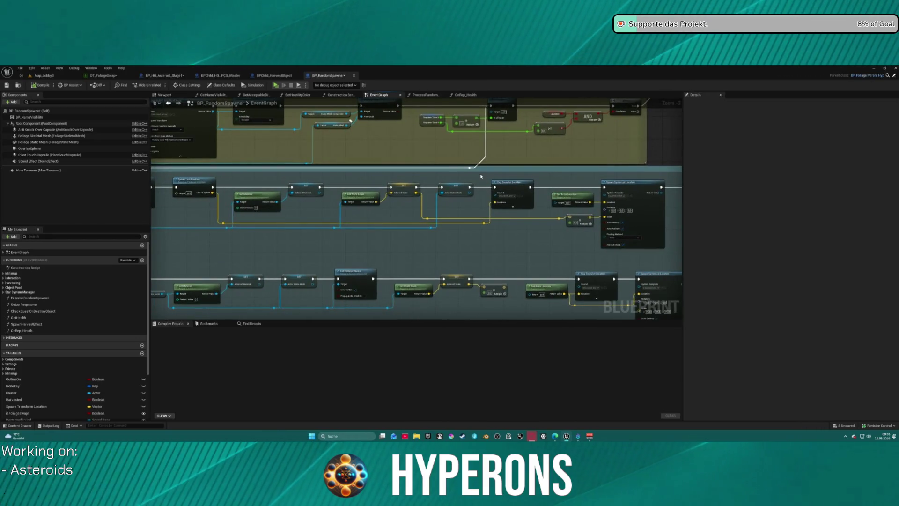
click(424, 95)
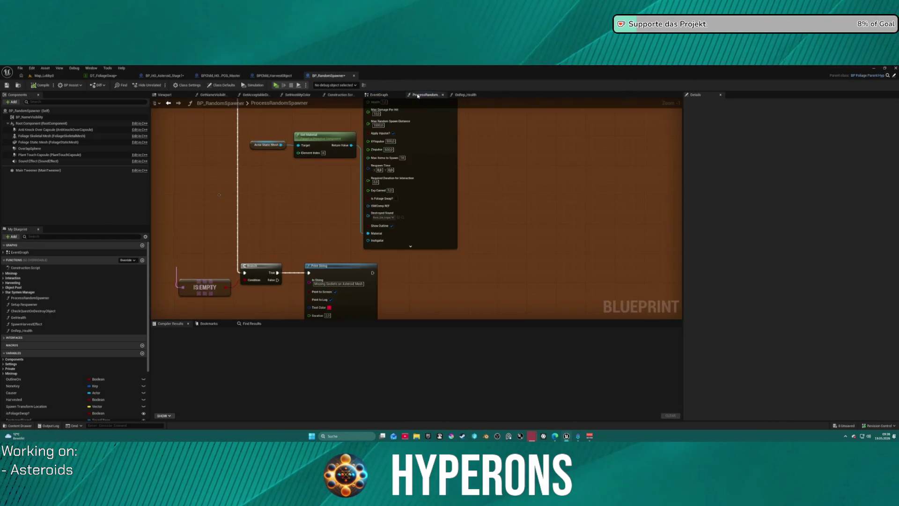
scroll(370, 176, up, 4)
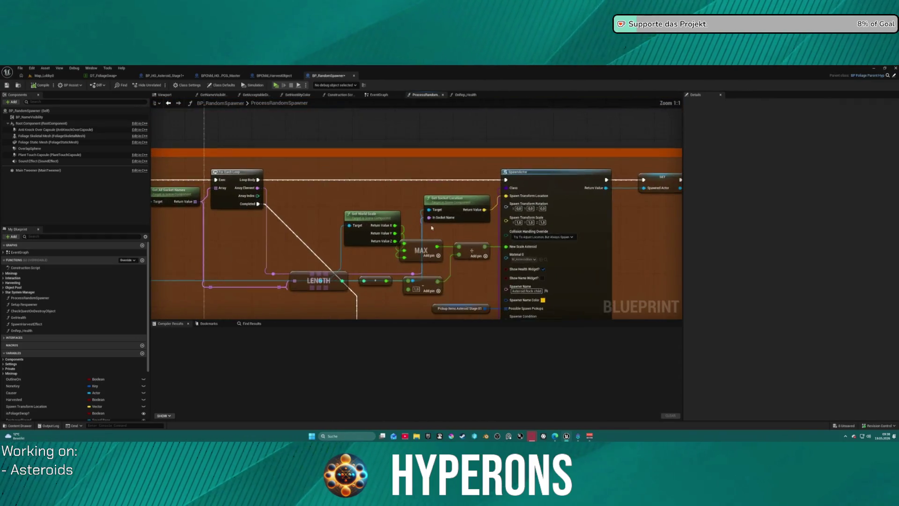
drag(486, 181, 526, 184)
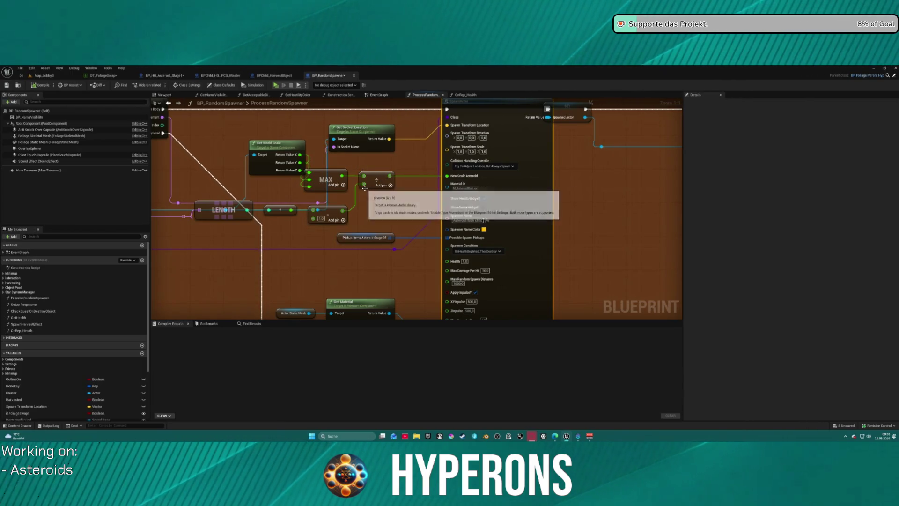
drag(268, 149, 218, 162)
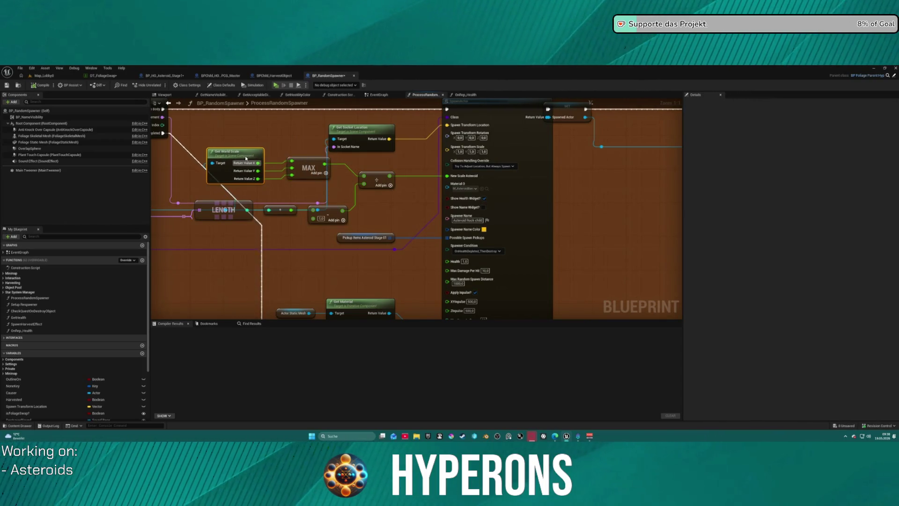
mouse_move(383, 177)
mouse_down()
mouse_move(413, 181)
mouse_move(402, 190)
mouse_up()
Insert a Multiply node after the scale calculation, feeding New Scale Asteroid.
text(multi)
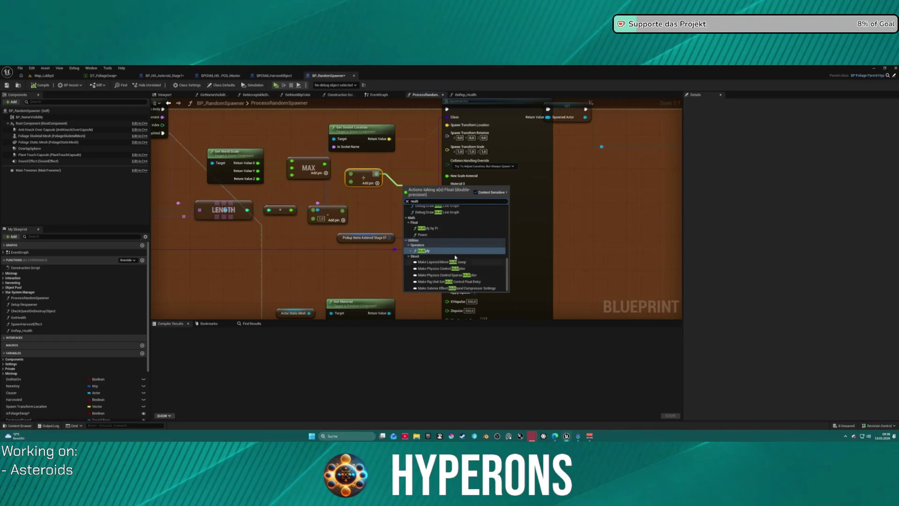
click(444, 251)
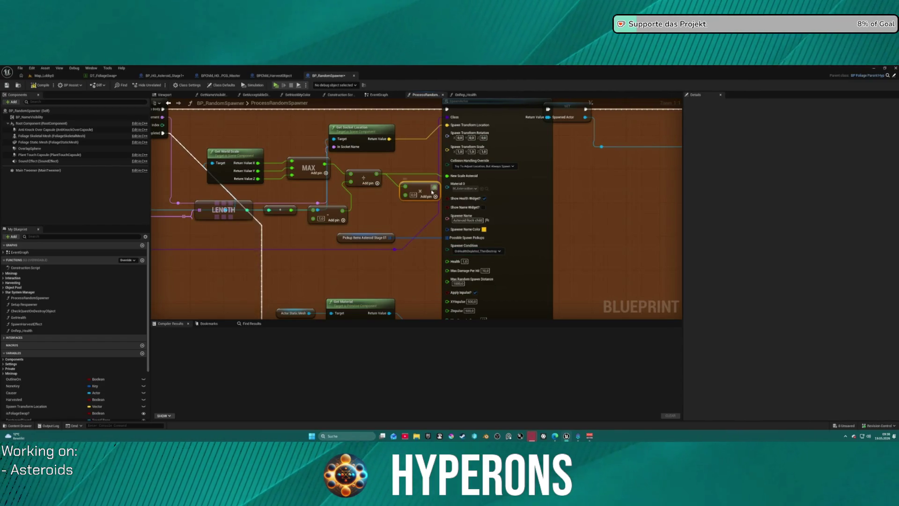
drag(426, 195, 447, 176)
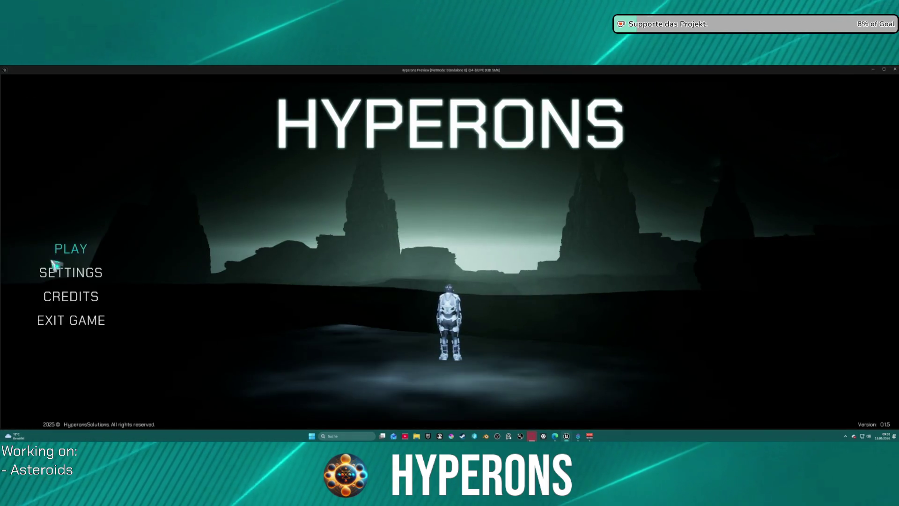
Start the preview as the Mining character and fly the ship among the spawned asteroids.
click(70, 249)
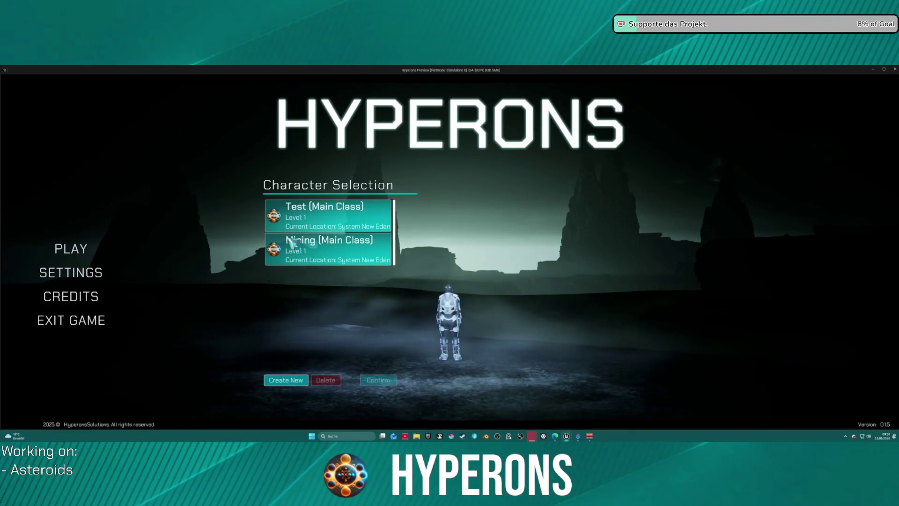
double_click(290, 241)
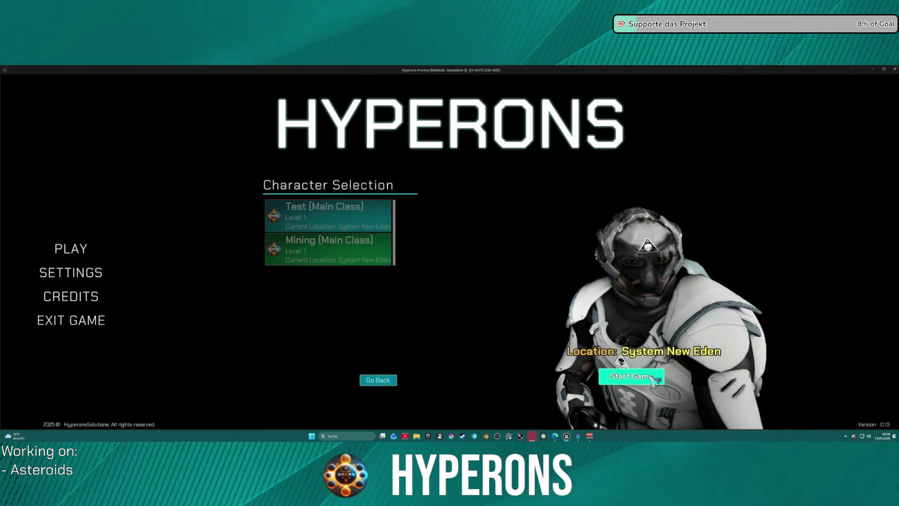
click(648, 376)
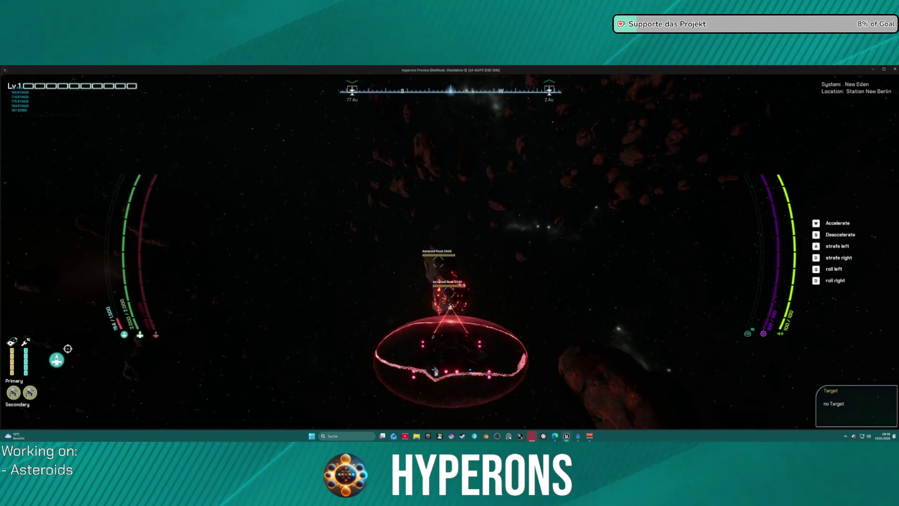
key(w)
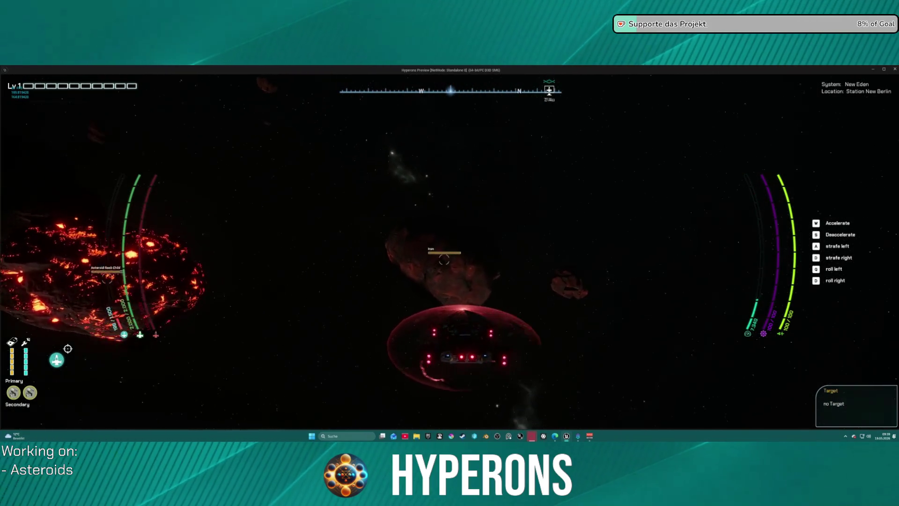
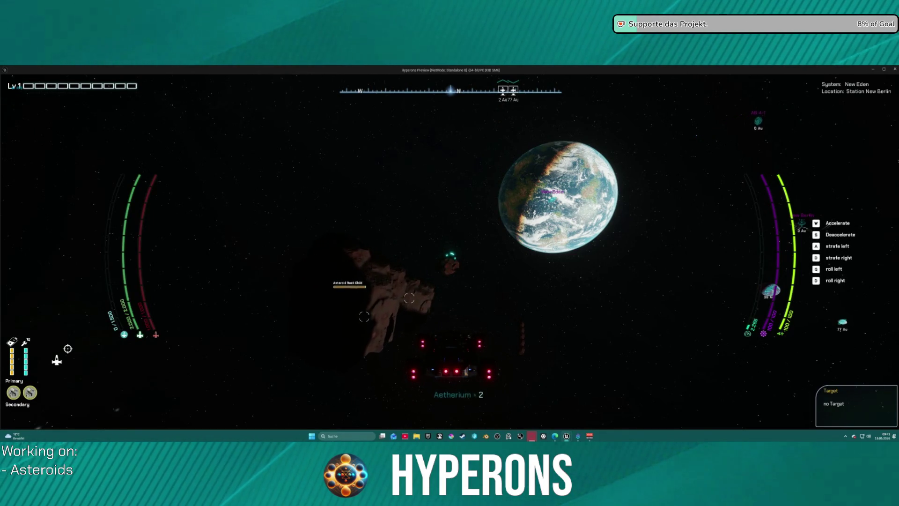
Fly the ship toward the asteroids and planet, target then untarget New Eden, and exit the preview.
key(w)
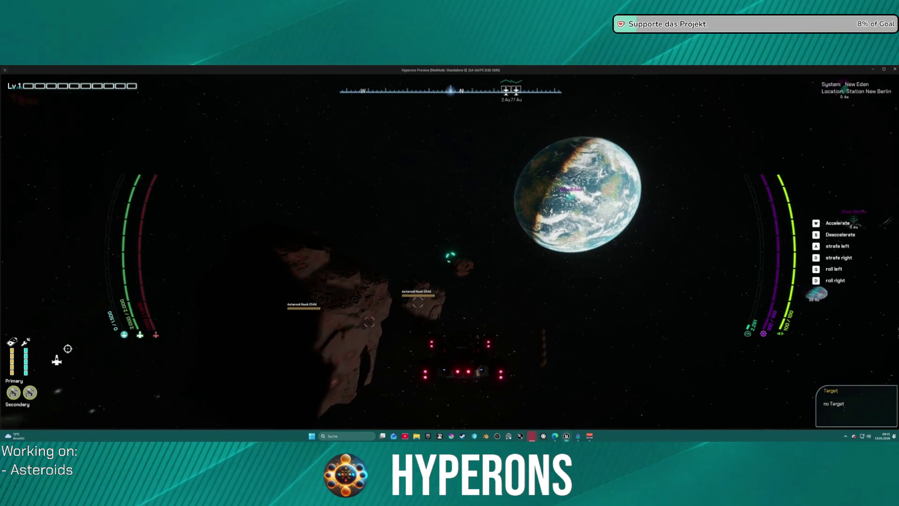
key(e)
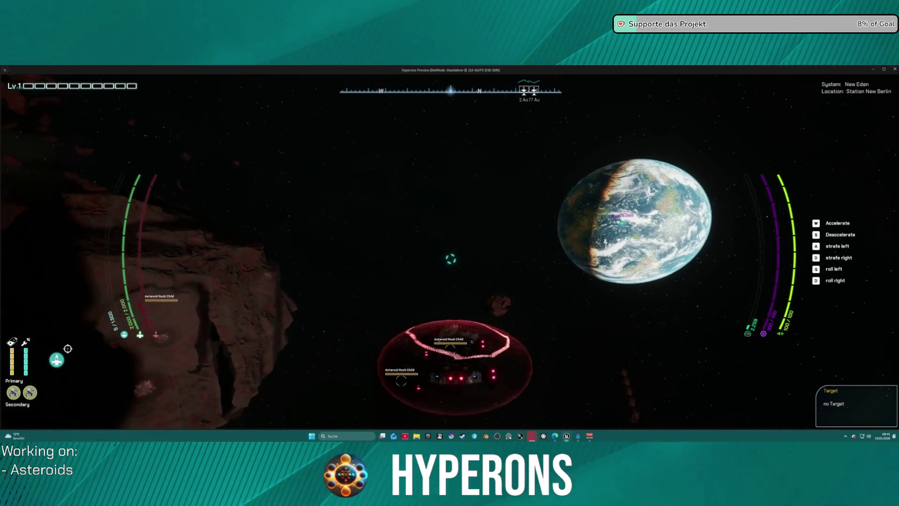
key(w)
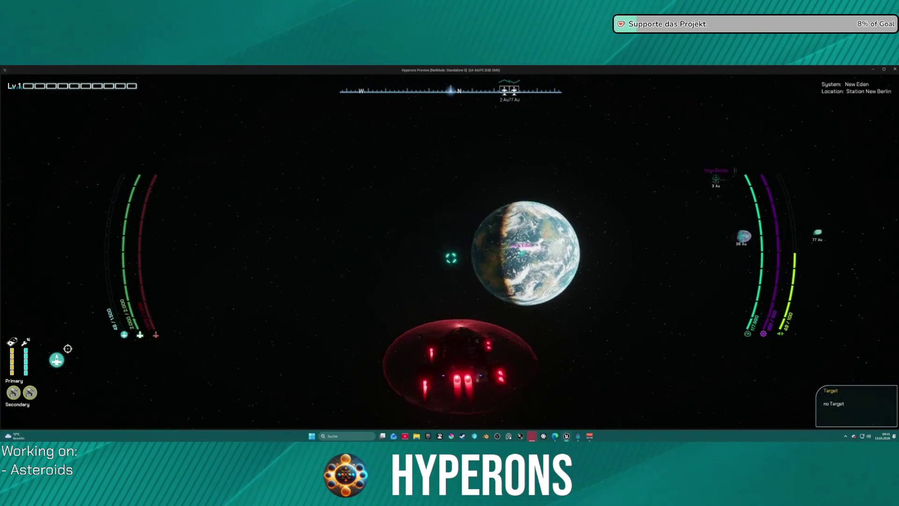
key(j)
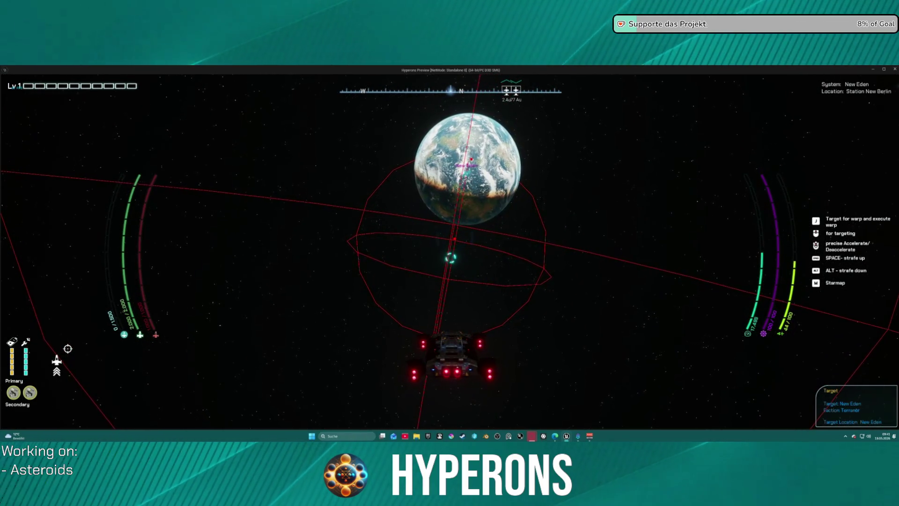
key(j)
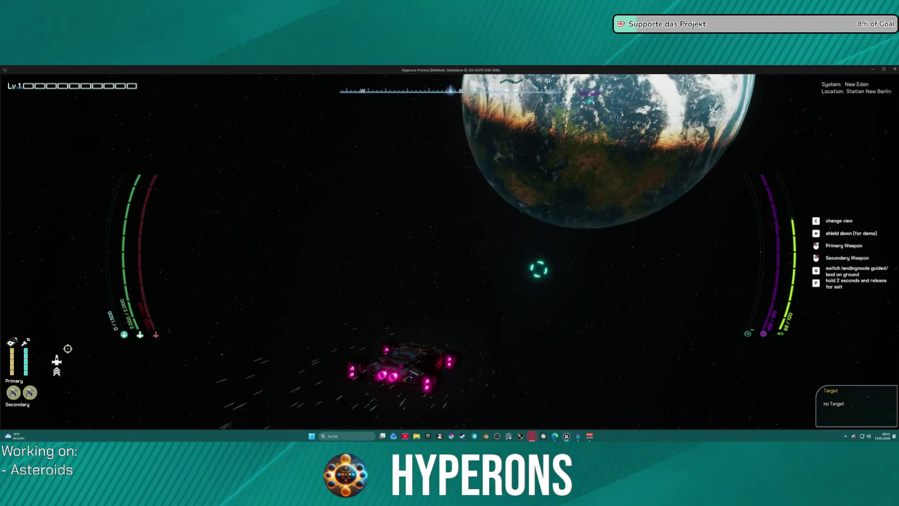
key(Escape)
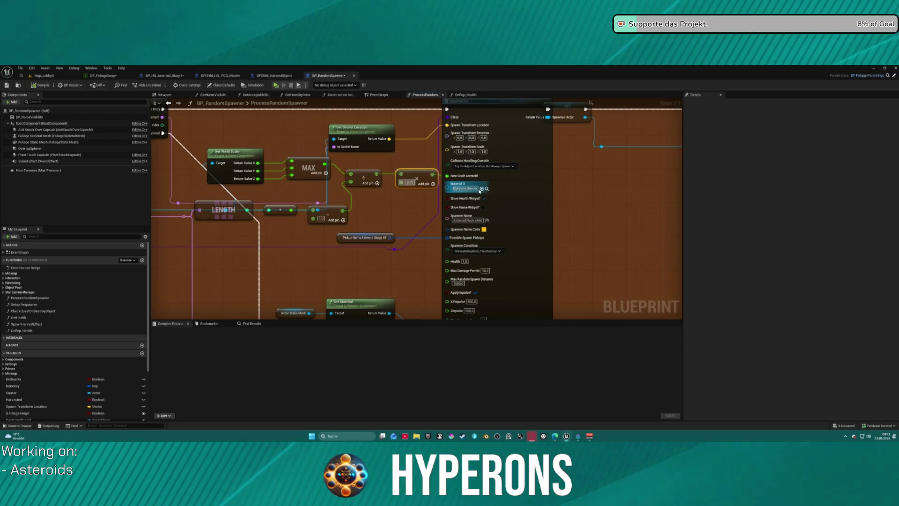
Locate the spawner's Material 0 asset, recentre the graph on SpawnActor, then return to Map_Lobby0.
click(487, 189)
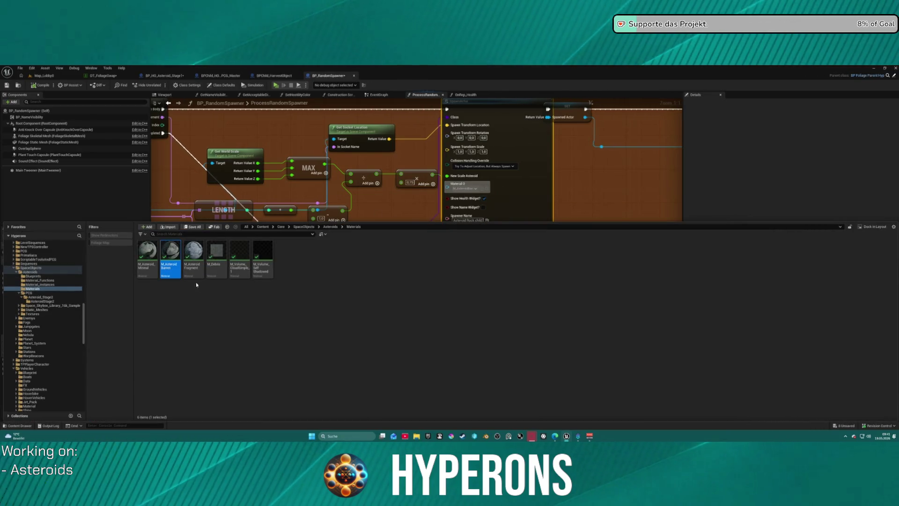
click(418, 199)
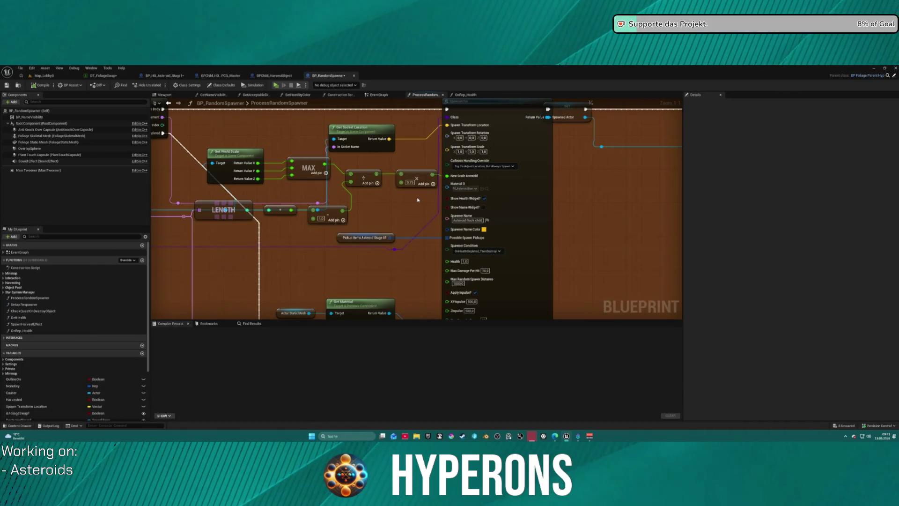
drag(538, 204, 396, 190)
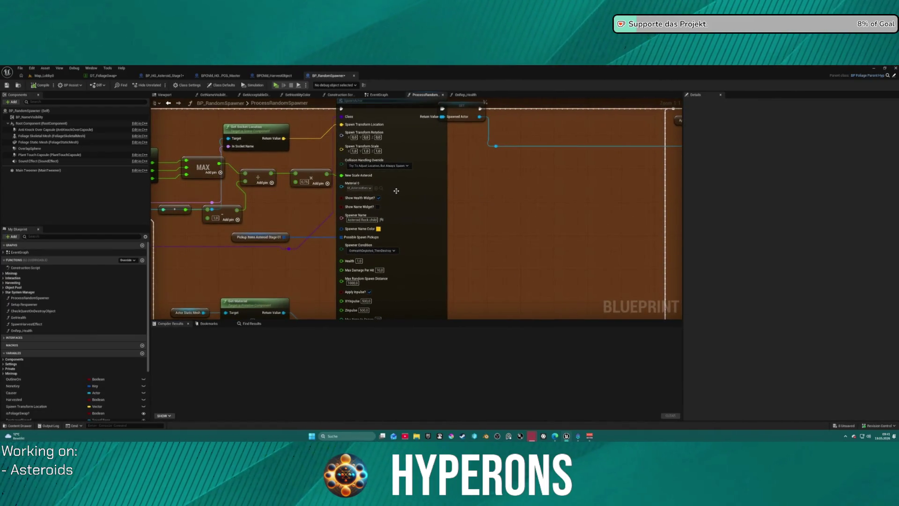
click(427, 193)
drag(291, 239, 379, 273)
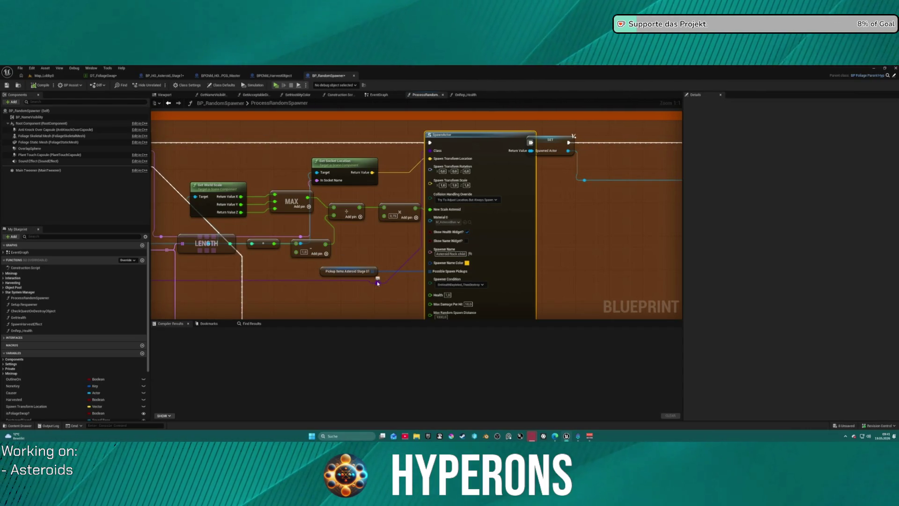
click(48, 75)
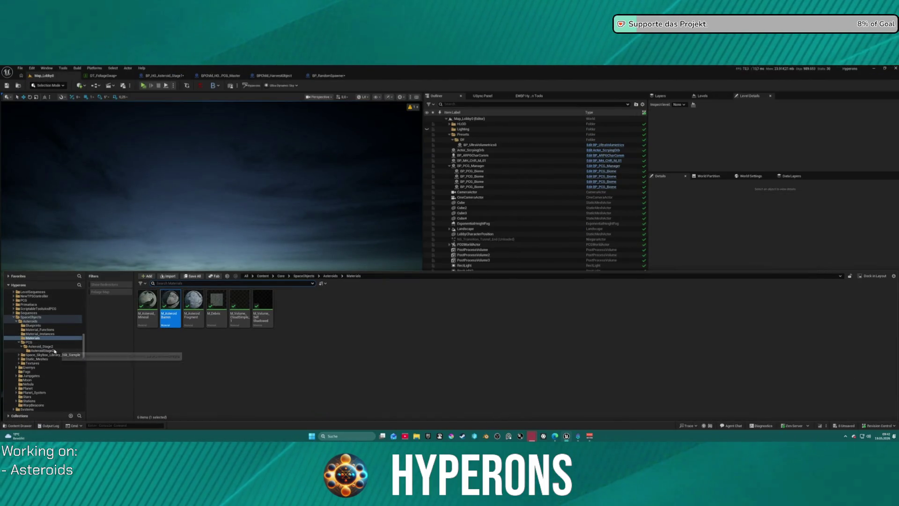
Open BP_PCGHelper_Asteroid from AsteroidStage2, move New Scale Asteroid lower, then list Map_Lobby0's recent levels.
click(42, 350)
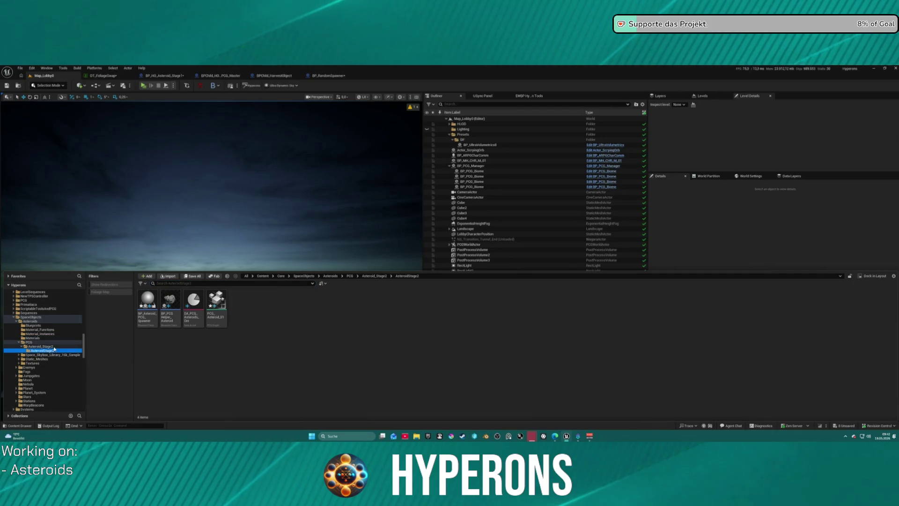
double_click(174, 322)
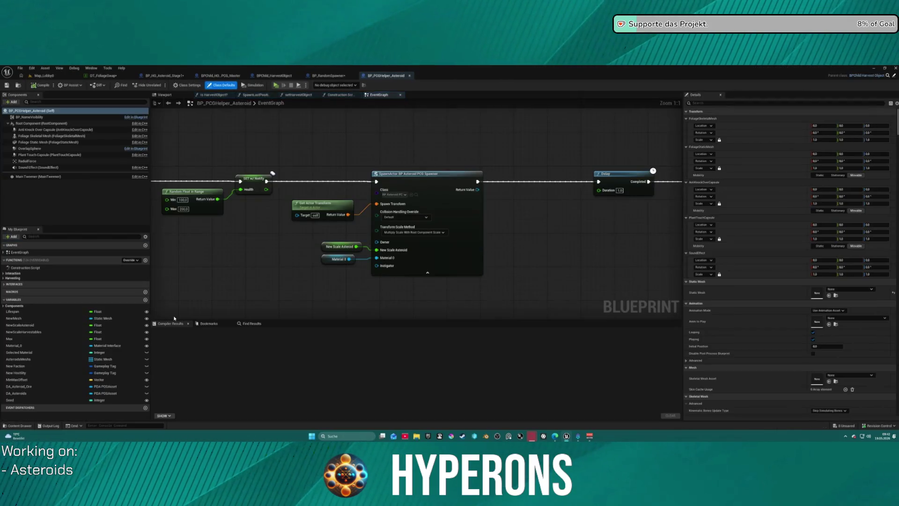
scroll(228, 286, down, 2)
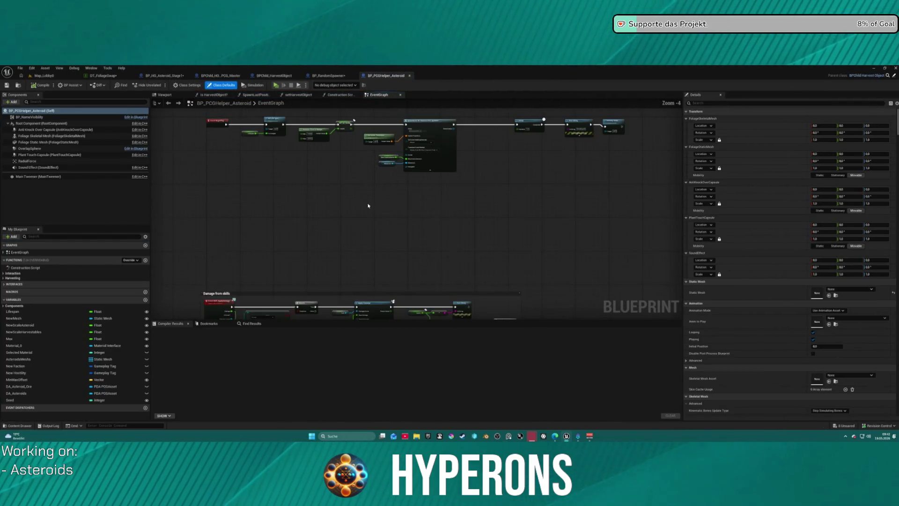
drag(262, 309, 243, 354)
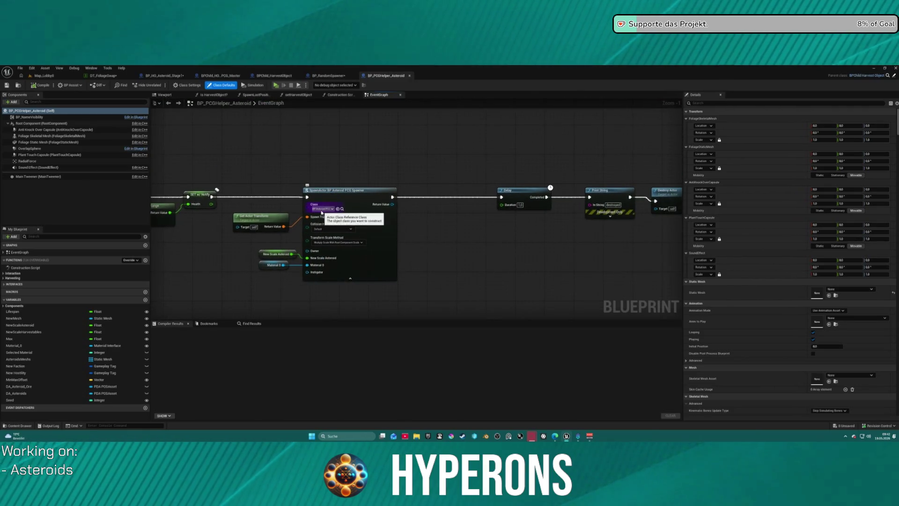
mouse_move(260, 269)
mouse_down()
mouse_move(357, 236)
mouse_move(357, 227)
mouse_move(353, 261)
mouse_up()
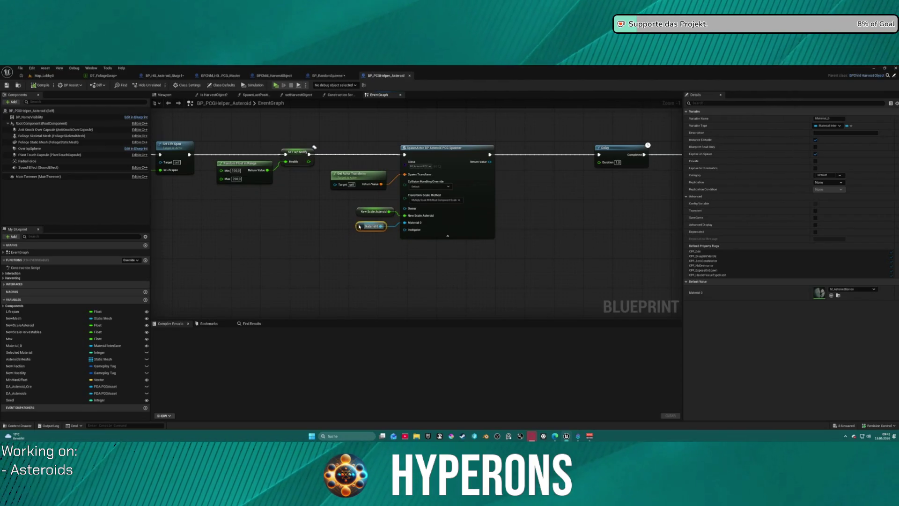
mouse_move(361, 215)
mouse_down()
mouse_move(364, 227)
mouse_move(433, 216)
mouse_up()
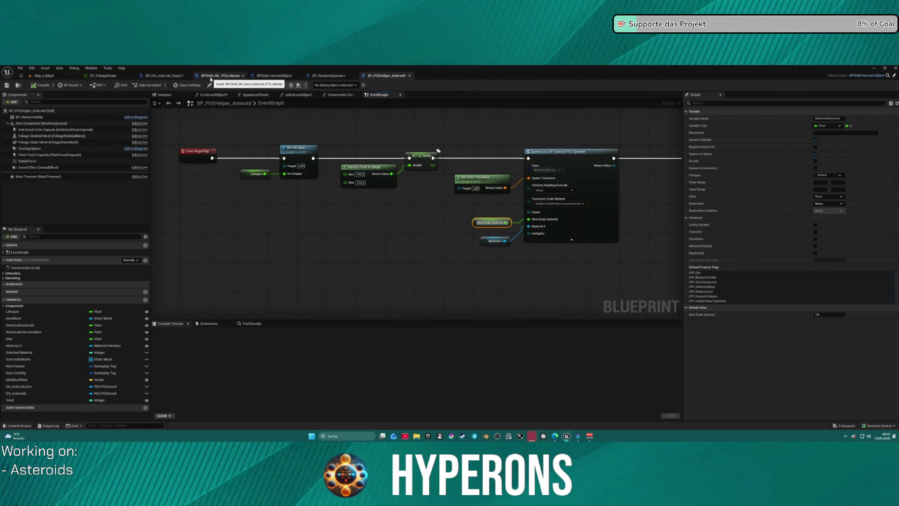
click(47, 75)
click(20, 68)
Open the DEV_Asteroids level and delete the BP_HO_Asteroid_Stage1 actor from it.
mouse_move(48, 106)
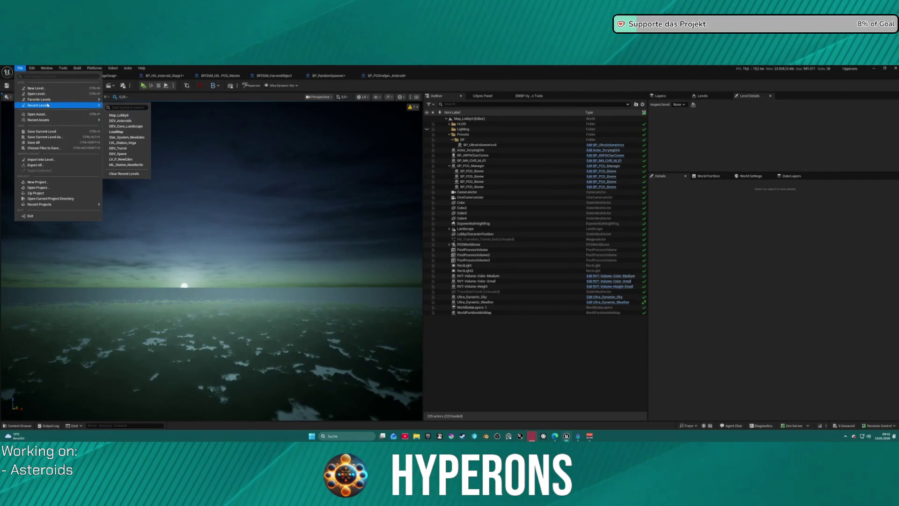
click(127, 121)
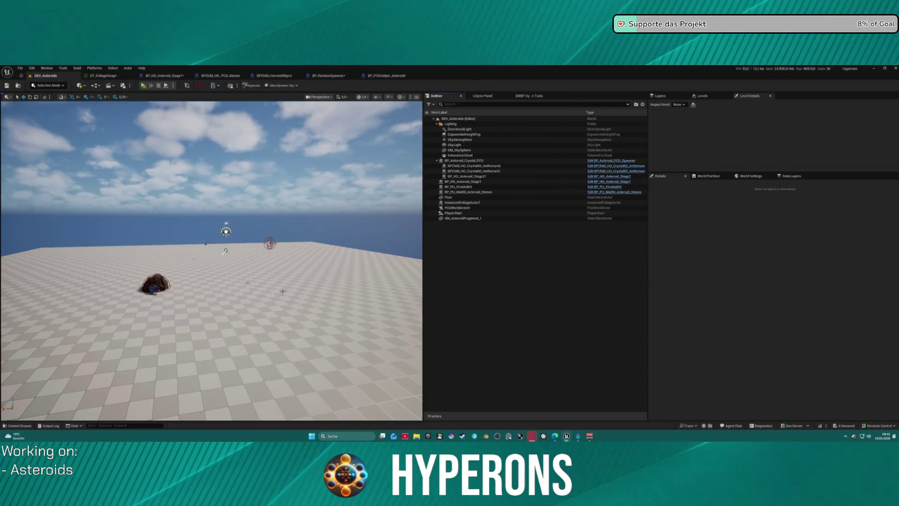
mouse_move(282, 291)
mouse_down()
mouse_move(244, 281)
mouse_move(225, 290)
mouse_move(230, 279)
mouse_up()
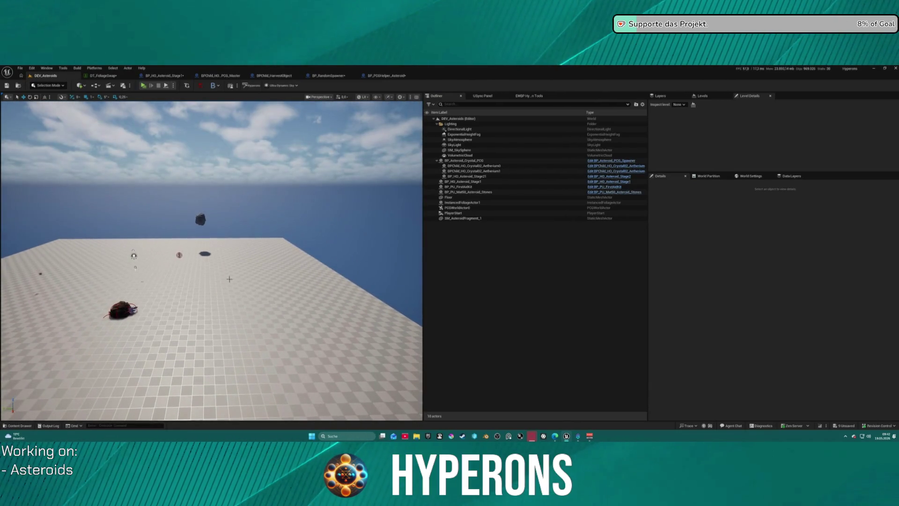
click(179, 256)
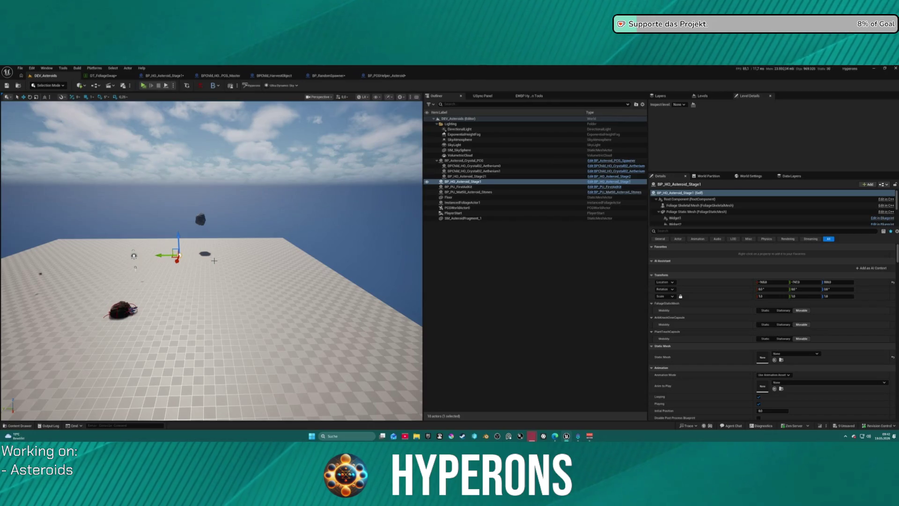
key(Delete)
Find the SM_Asteroid_Barren_1 mesh asset from its DT_FoliageSwap row.
click(117, 77)
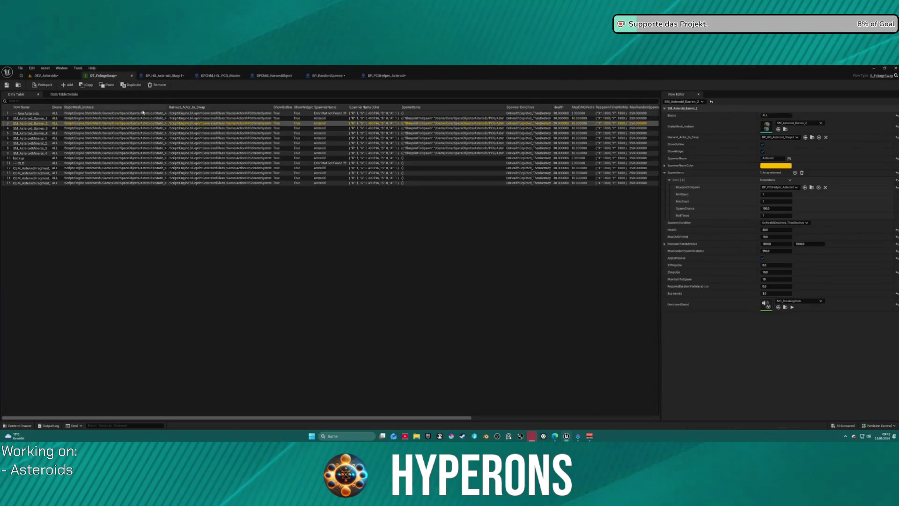
key(Up)
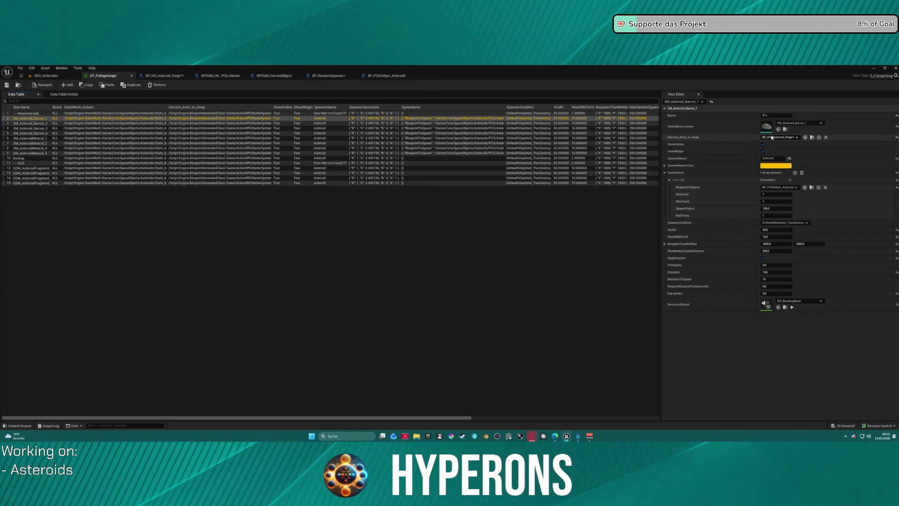
click(786, 130)
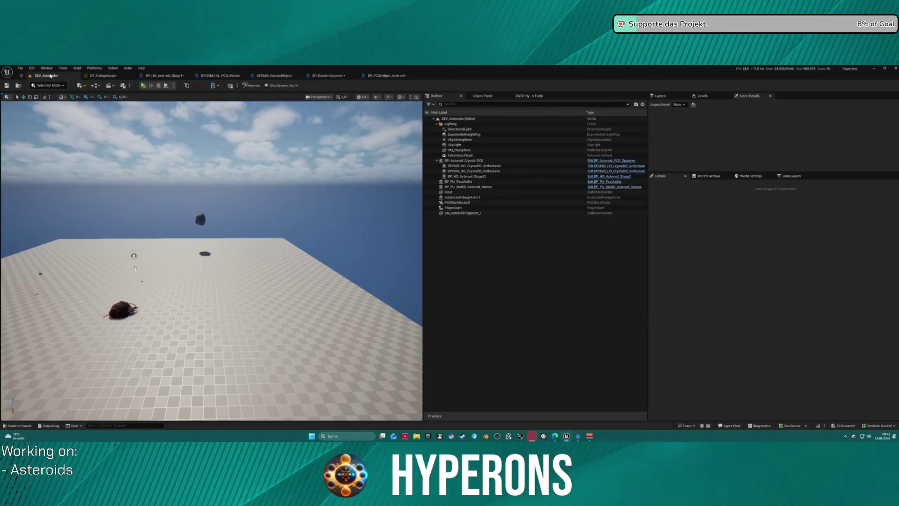
Place an SM_Asteroid_Barren_1 rock in the level and browse the Static_Meshes content.
drag(188, 255, 247, 262)
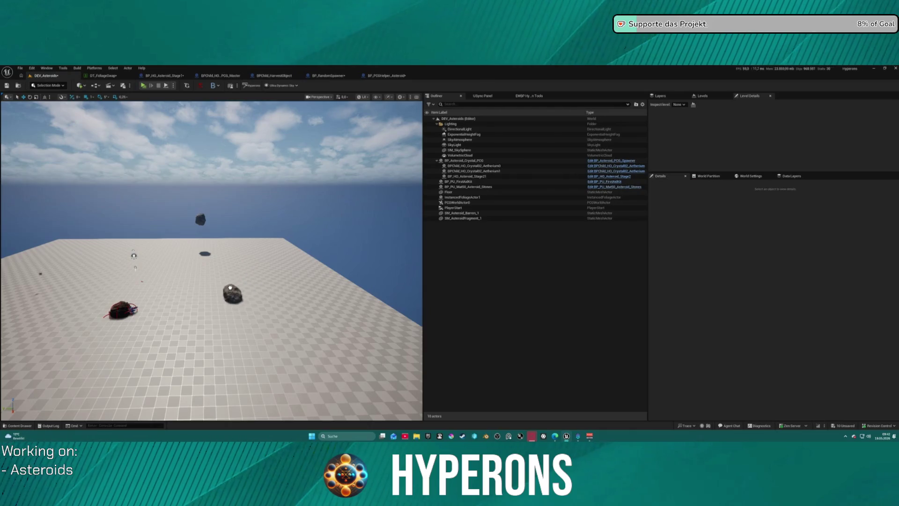
click(231, 286)
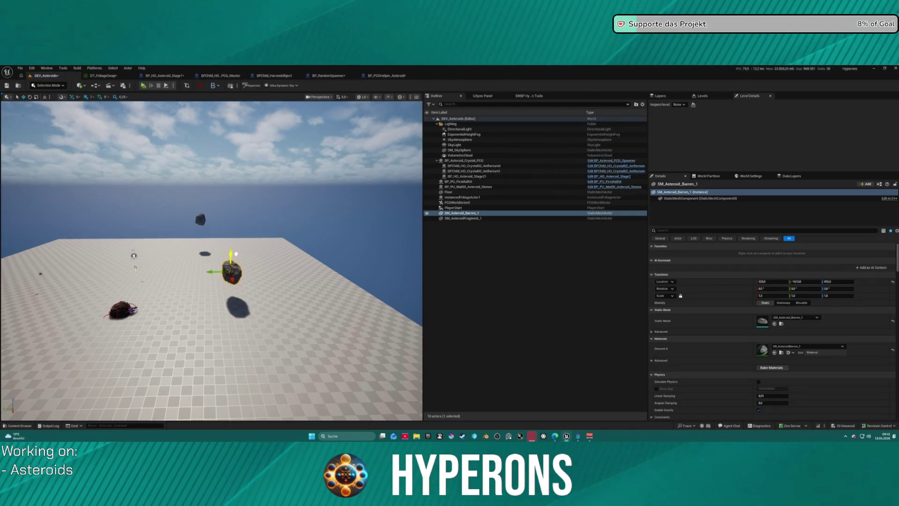
key(ctrl+space)
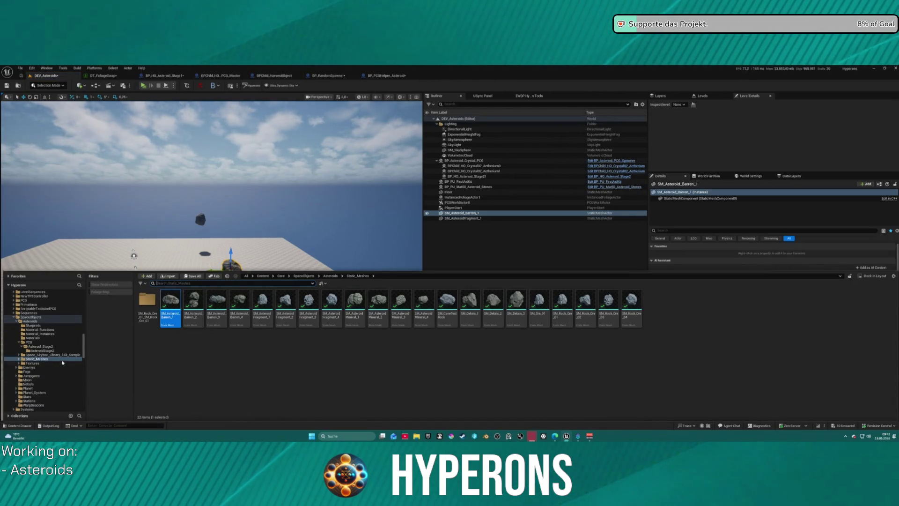
scroll(63, 362, down, 10)
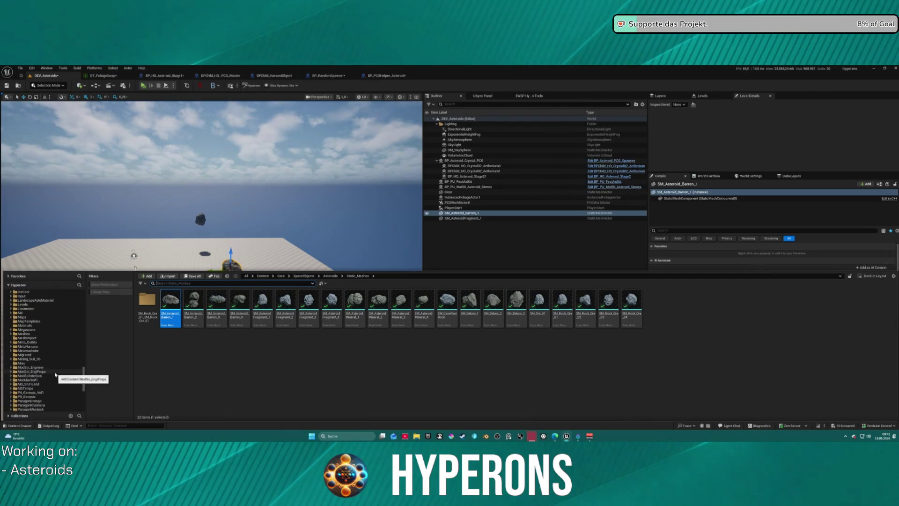
scroll(55, 374, down, 3)
scroll(55, 365, up, 6)
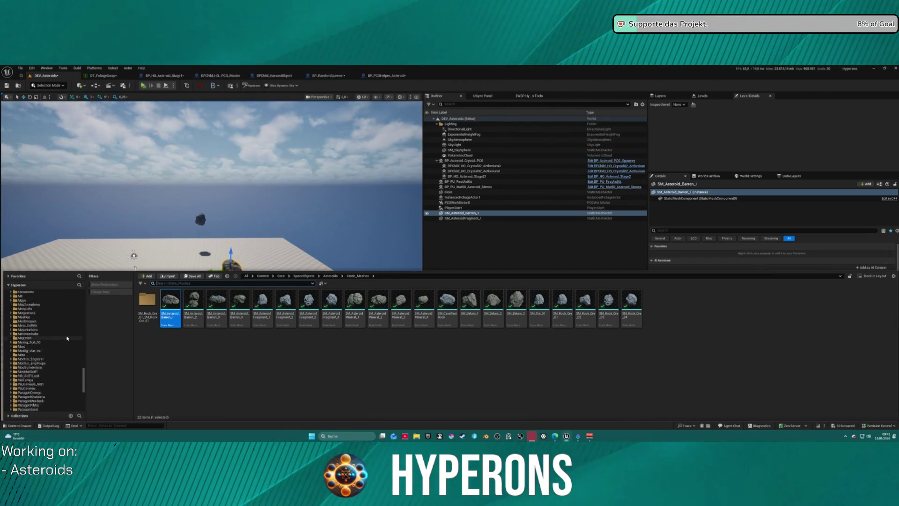
scroll(51, 358, down, 3)
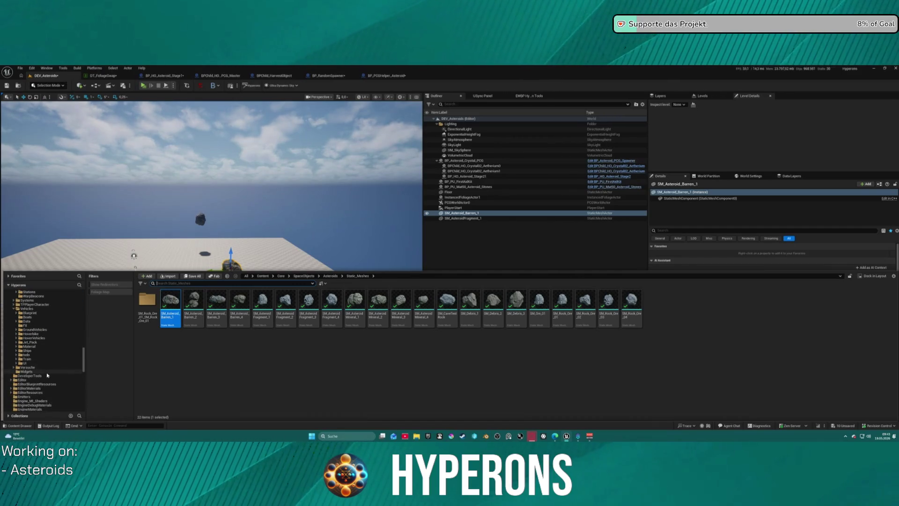
Drag the ship blueprint from Ships > Children_Player > TransportShip > Hydra into the level and frame it.
click(41, 351)
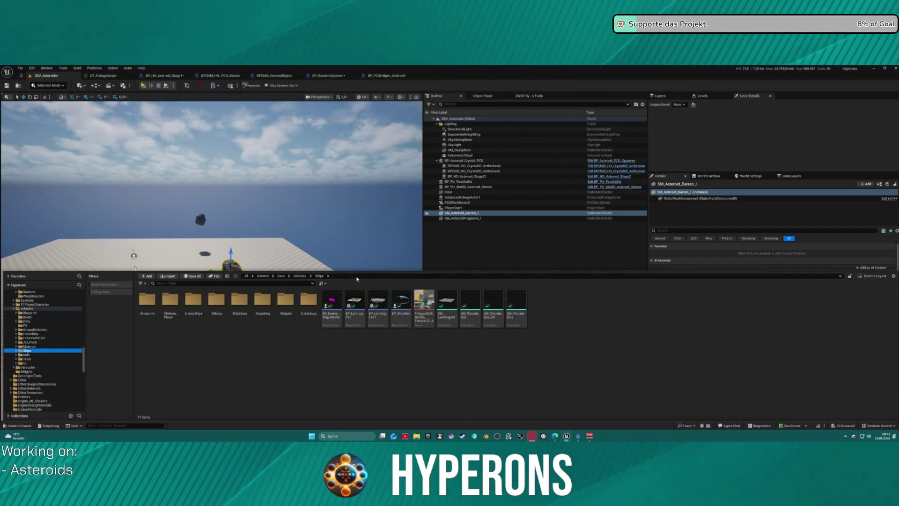
double_click(180, 300)
double_click(240, 300)
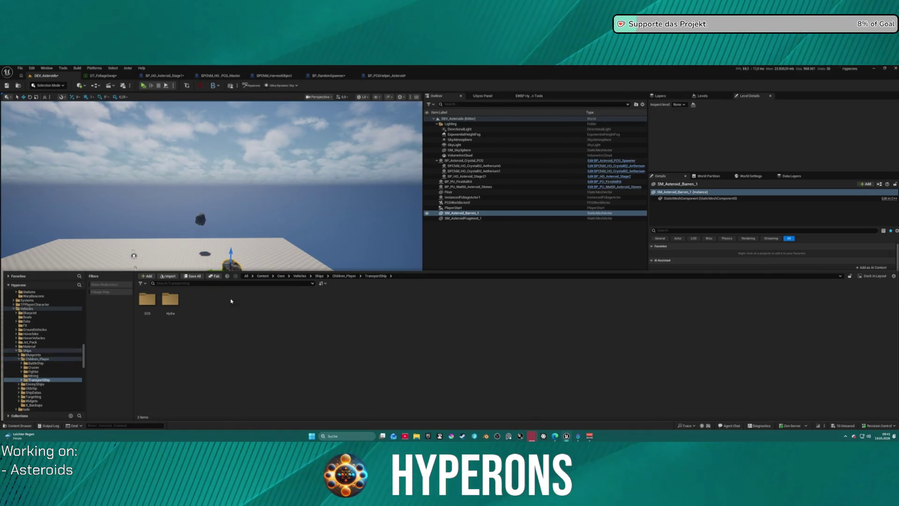
double_click(175, 299)
drag(146, 300, 179, 273)
key(f)
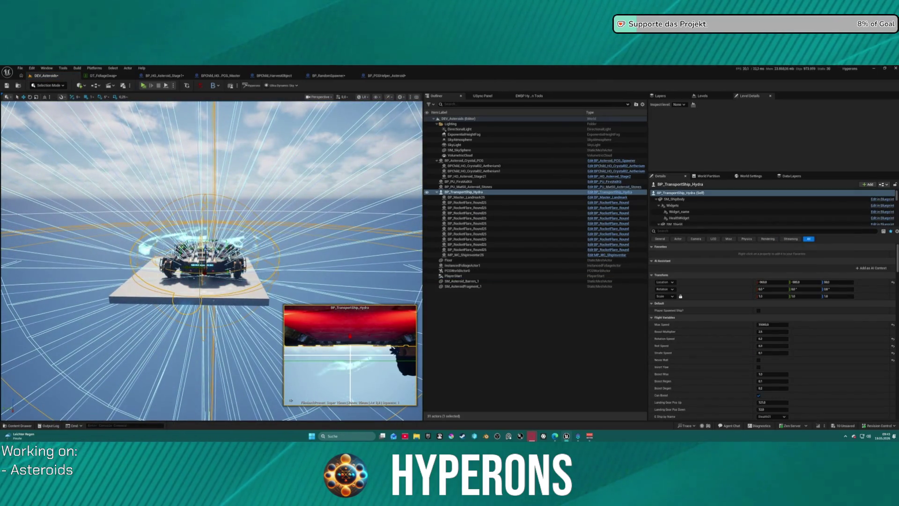
Reposition the Hydra ship and set its Location Z to -5000 in Details.
mouse_move(205, 250)
mouse_down()
mouse_move(205, 222)
mouse_move(263, 232)
mouse_up()
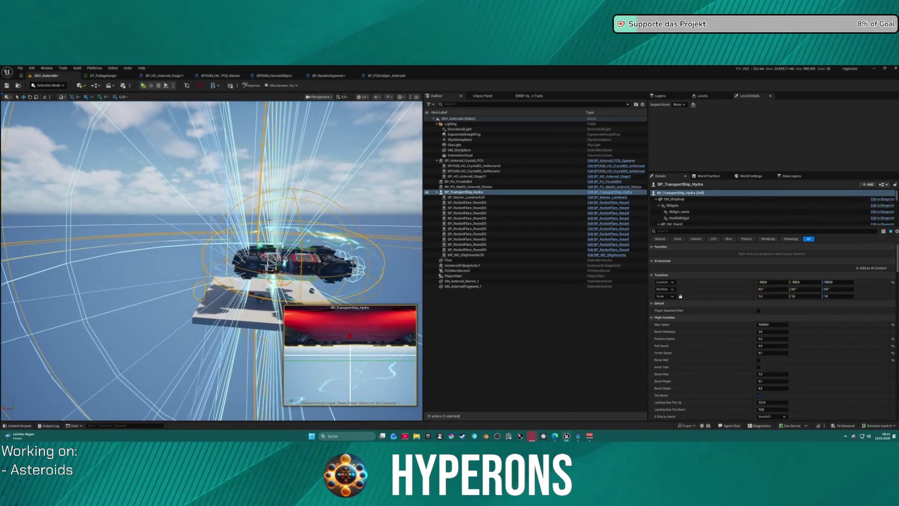
drag(838, 282, 862, 282)
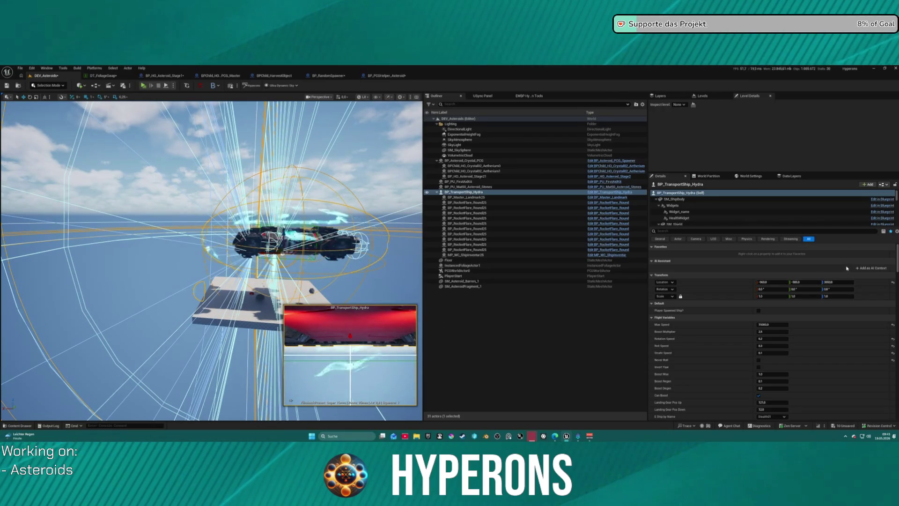
click(842, 282)
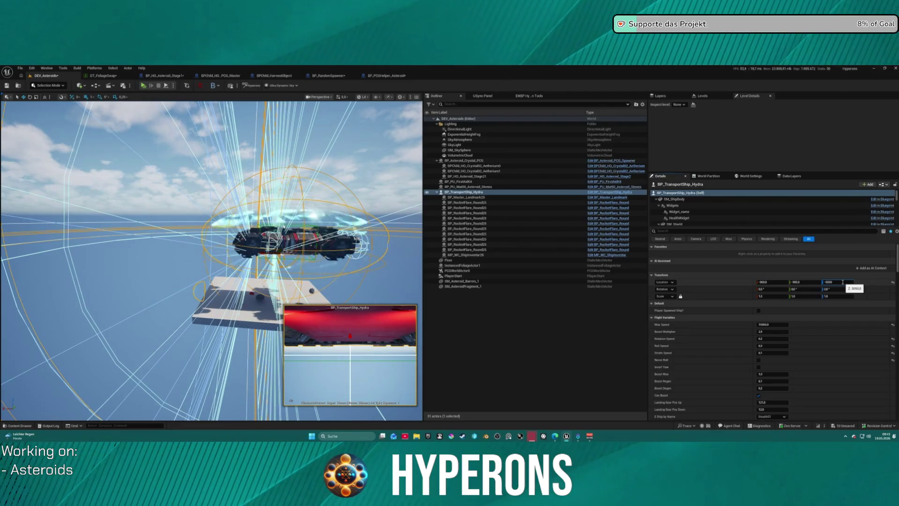
key(Return)
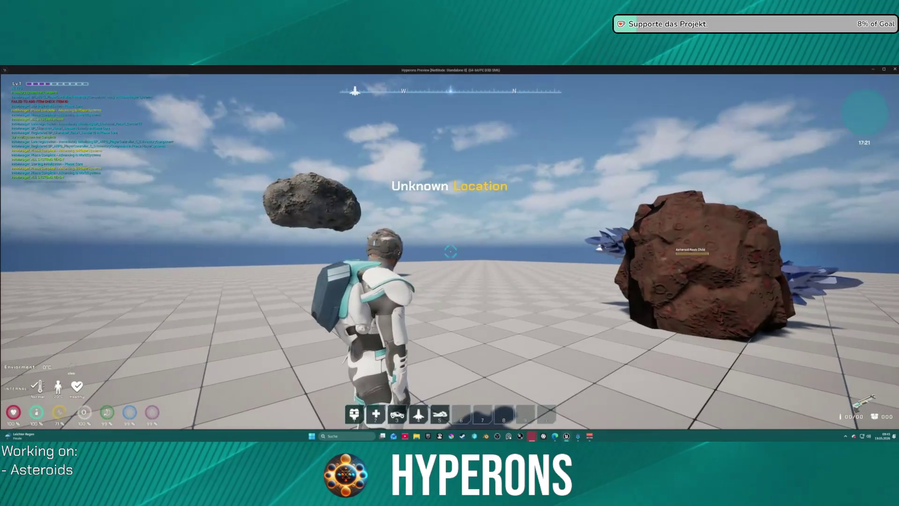
key(w)
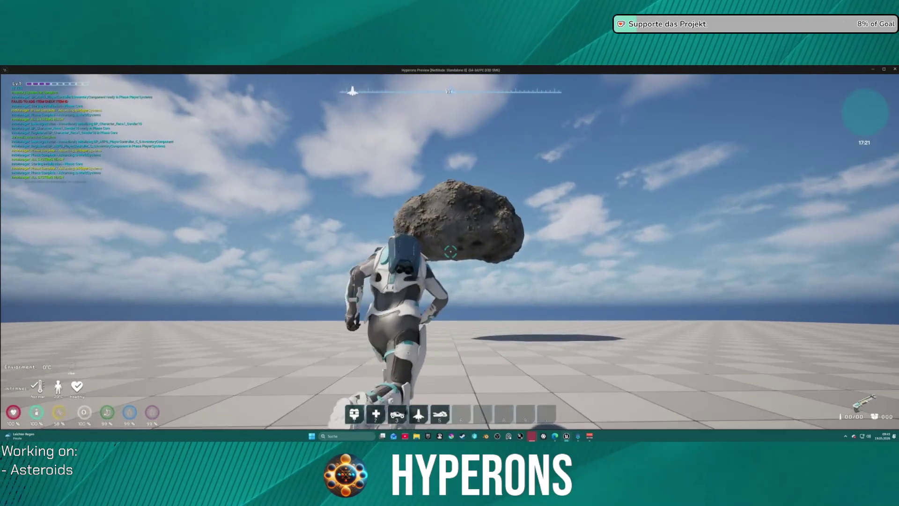
key(space)
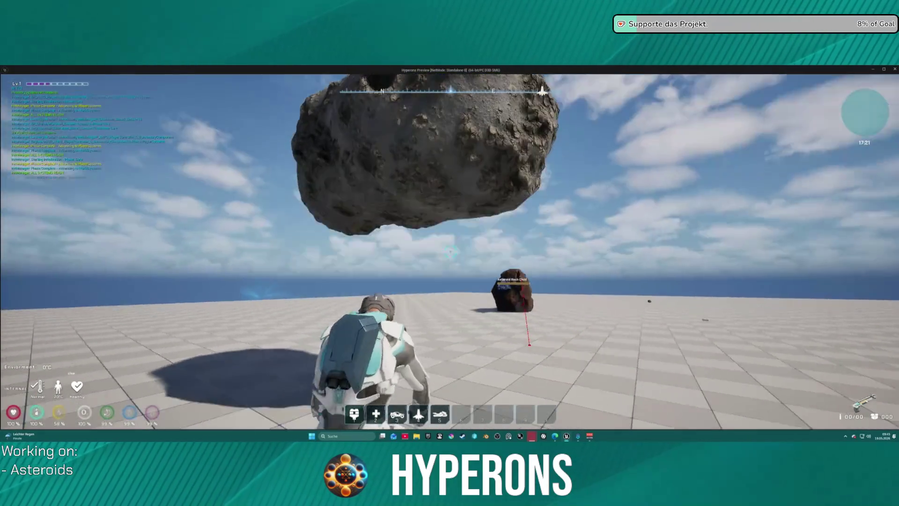
key(space)
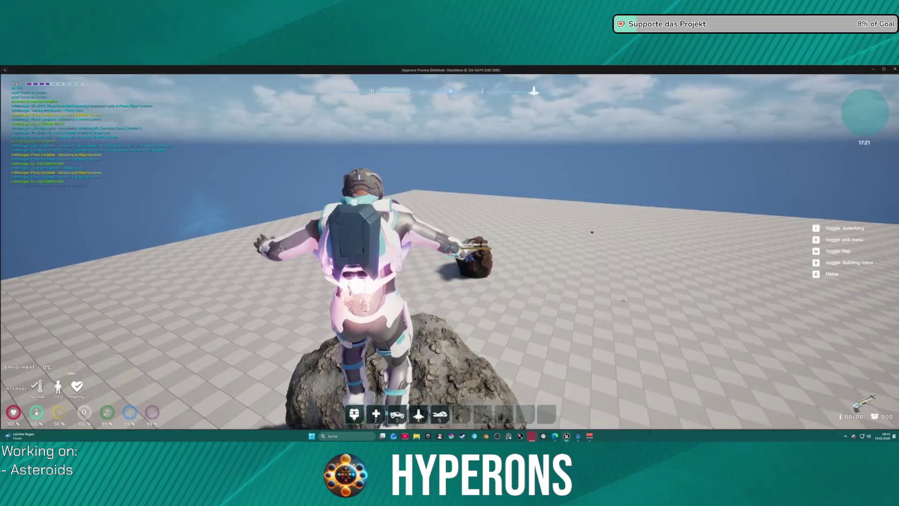
key(i)
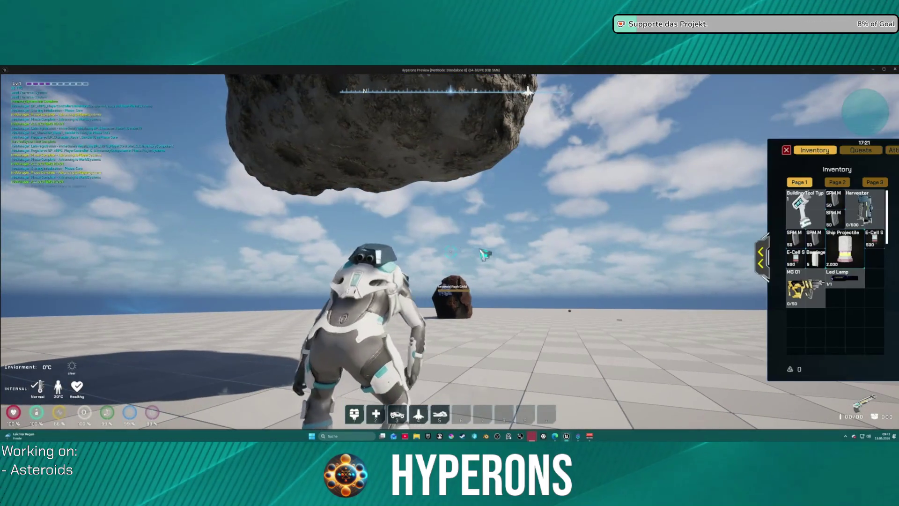
click(788, 150)
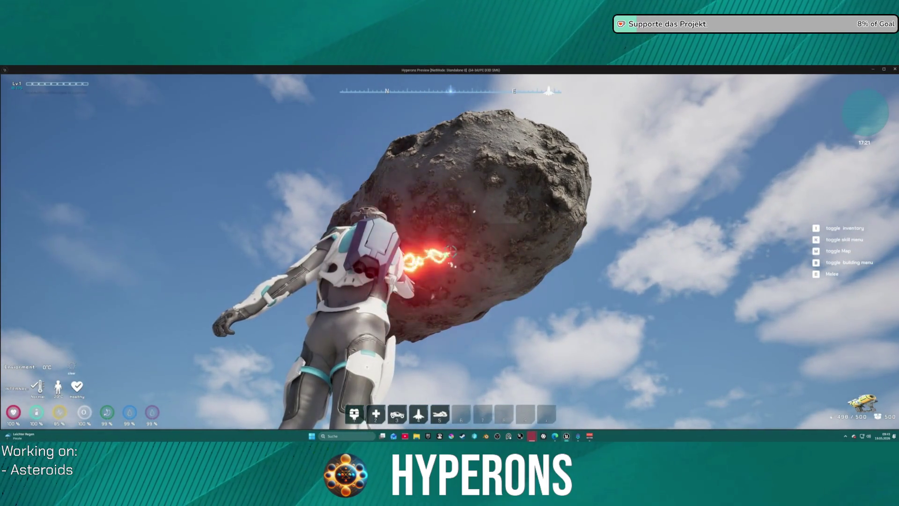
key(Escape)
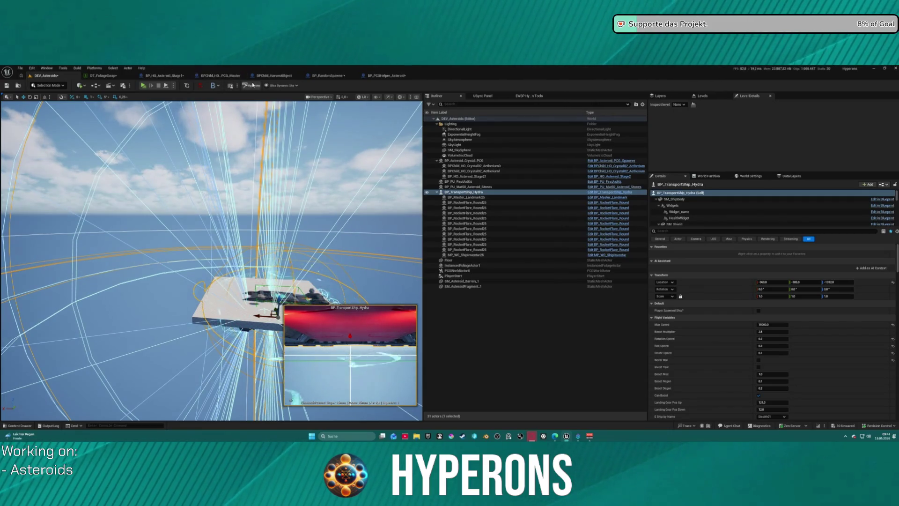
click(601, 195)
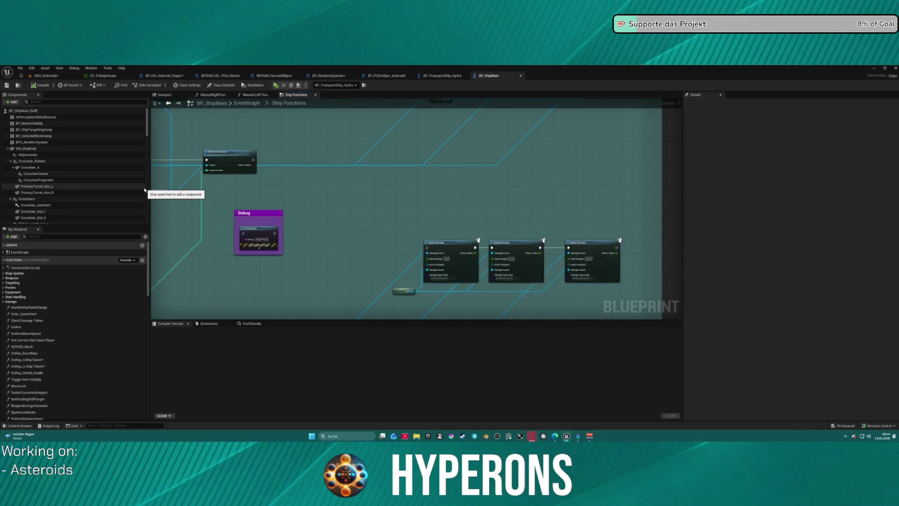
Survey the Ship Functions graph, including Check Radar, camera fade and its comment blocks.
scroll(367, 176, down, 7)
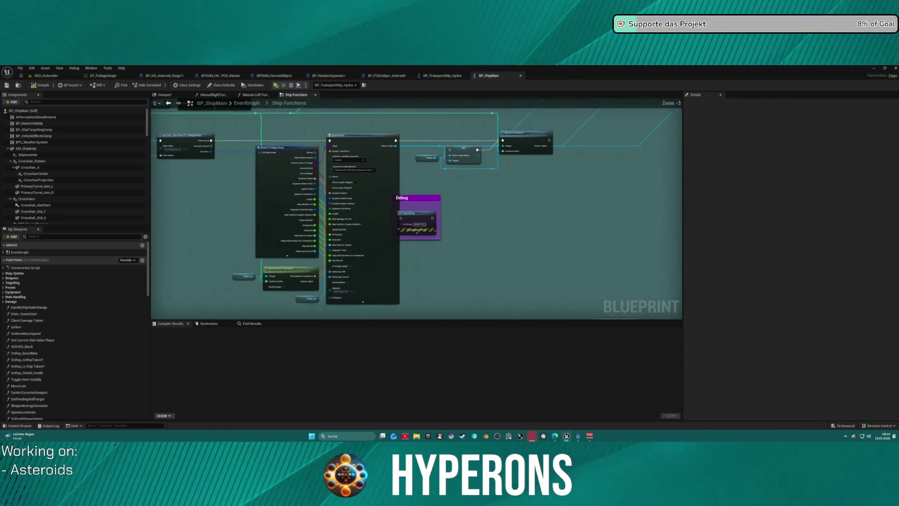
drag(508, 188, 593, 133)
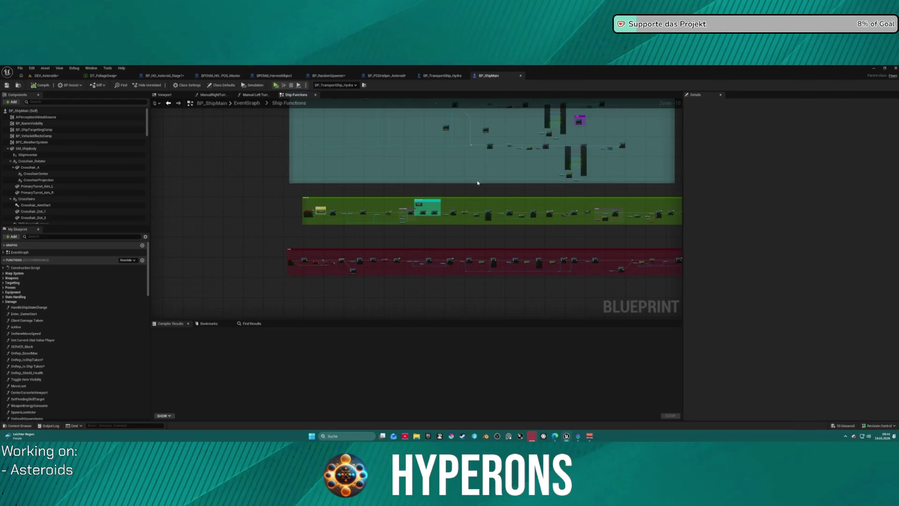
scroll(409, 174, up, 10)
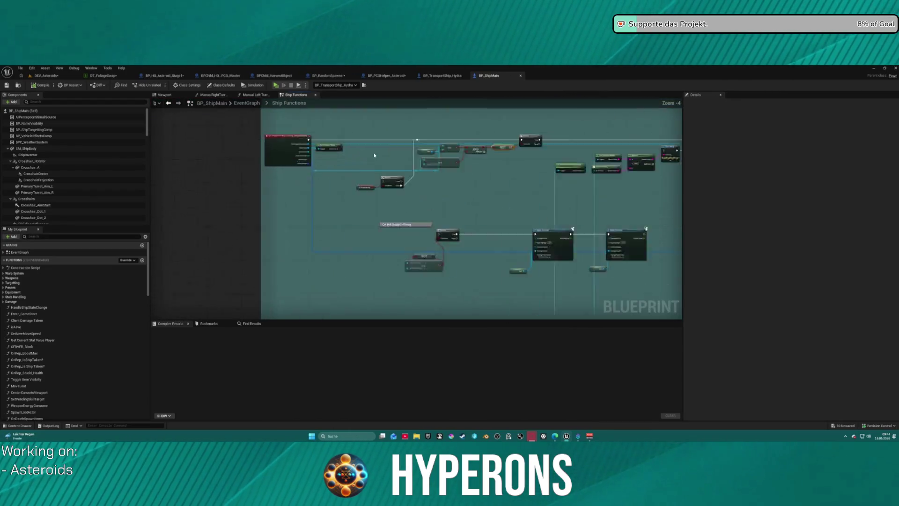
drag(588, 214, 446, 238)
scroll(446, 239, down, 10)
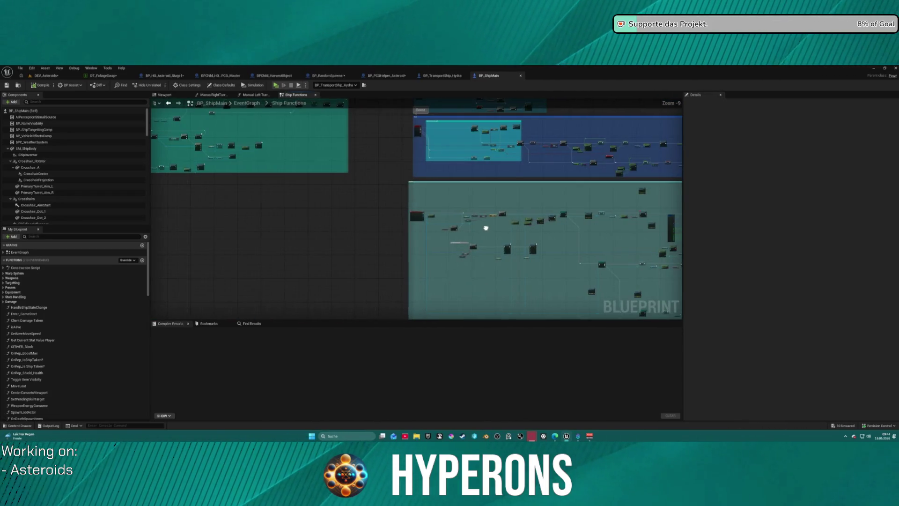
scroll(488, 228, down, 2)
scroll(450, 217, up, 6)
scroll(434, 170, up, 6)
drag(433, 170, 146, 216)
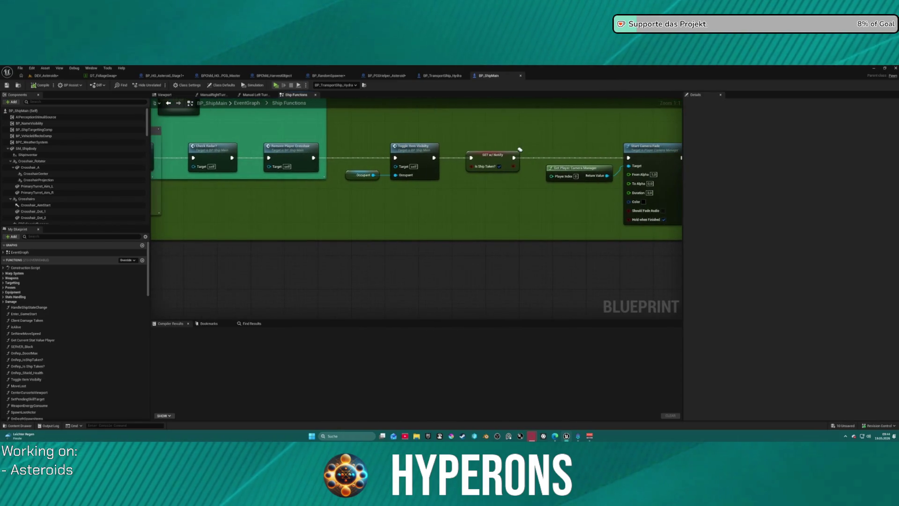
mouse_move(520, 150)
mouse_down()
mouse_move(154, 161)
mouse_move(164, 161)
mouse_up()
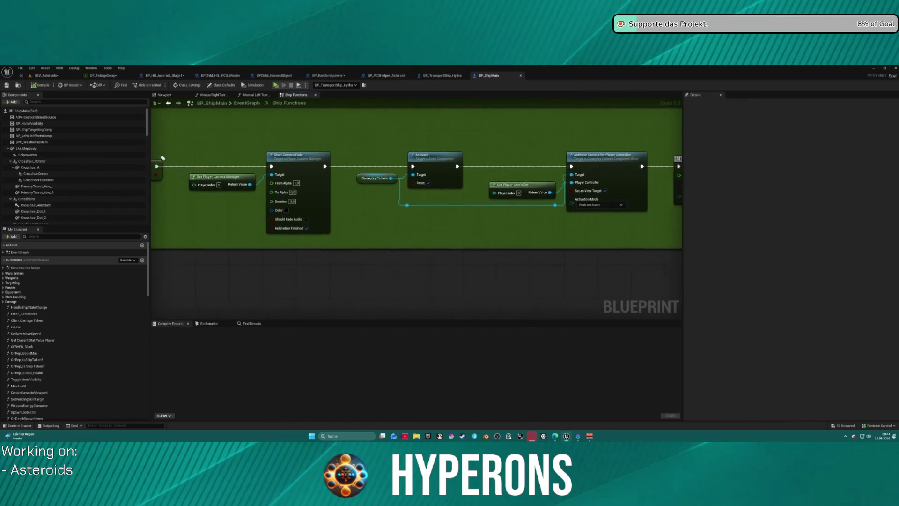
scroll(258, 239, down, 12)
mouse_move(257, 238)
mouse_down()
mouse_move(414, 206)
mouse_move(399, 191)
mouse_up()
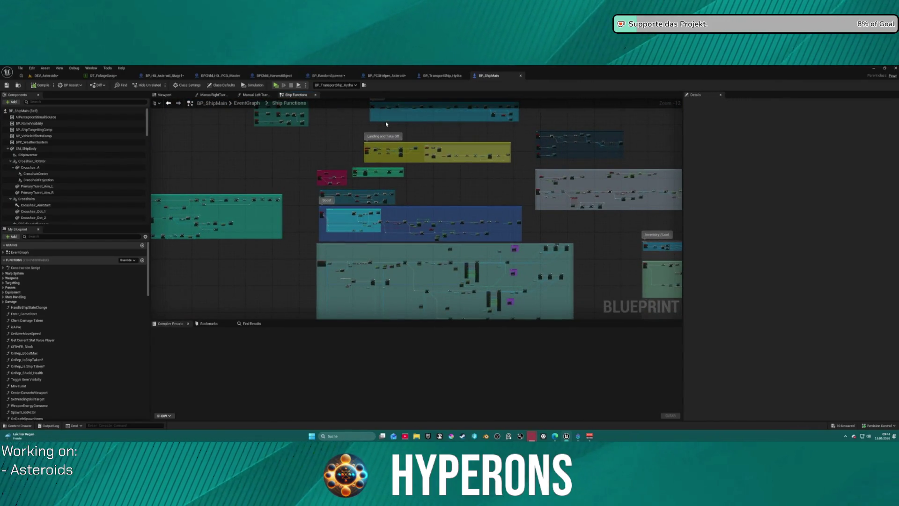
Look over the EventGraph's Begin Play and Get Actor Of Class nodes, then open Construction Script.
click(244, 104)
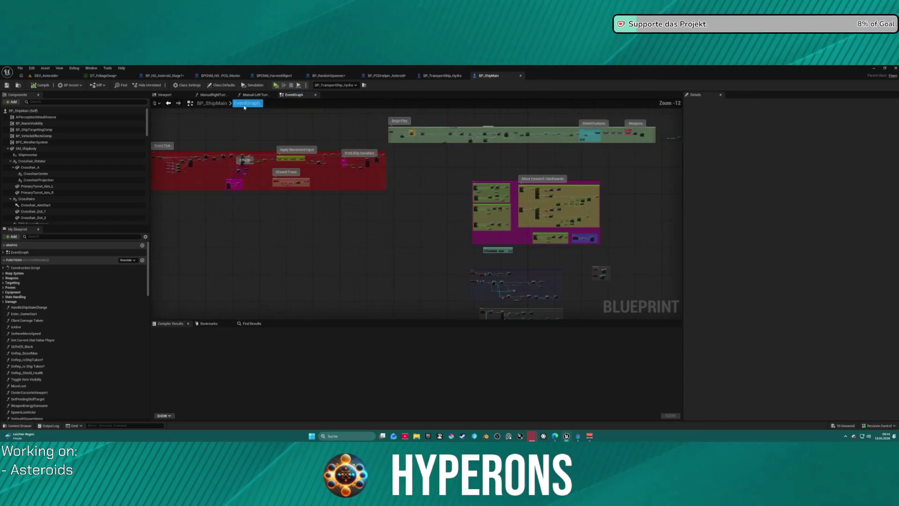
scroll(424, 134, up, 12)
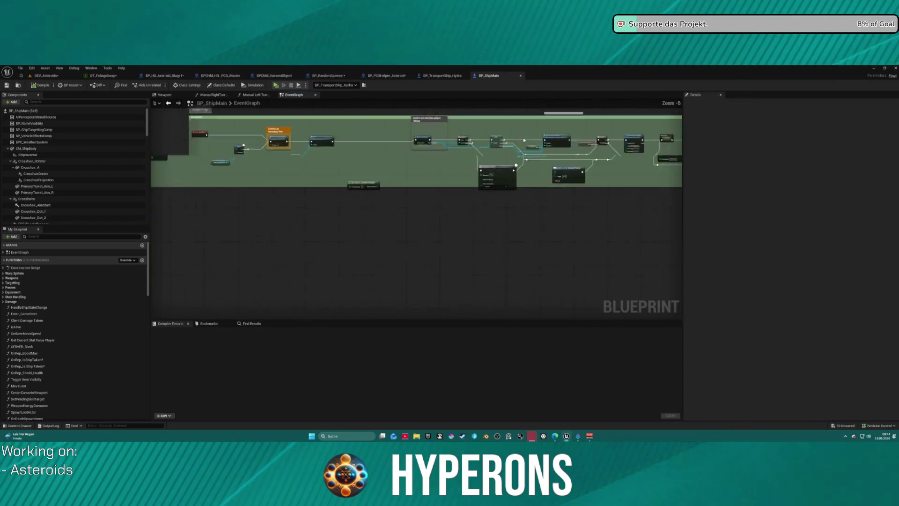
drag(417, 169, 404, 169)
drag(717, 133, 657, 126)
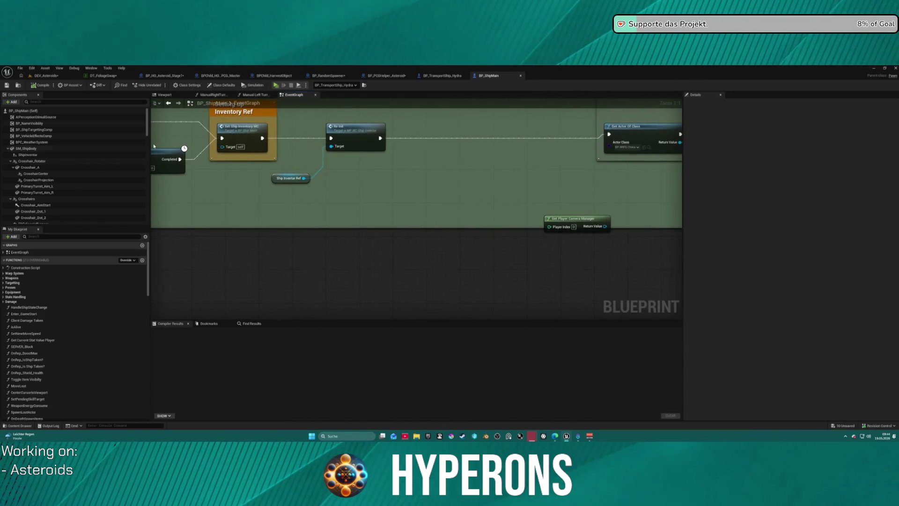
double_click(26, 268)
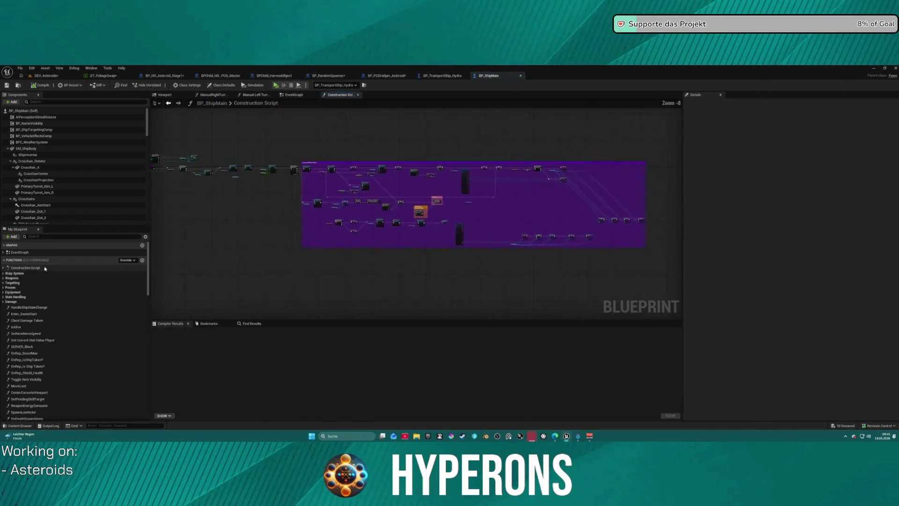
Navigate the Construction Script around the Set Sphere Radius nodes.
scroll(407, 226, up, 8)
mouse_move(416, 229)
mouse_down()
mouse_move(457, 291)
mouse_move(599, 298)
mouse_move(375, 234)
mouse_up()
scroll(375, 235, down, 5)
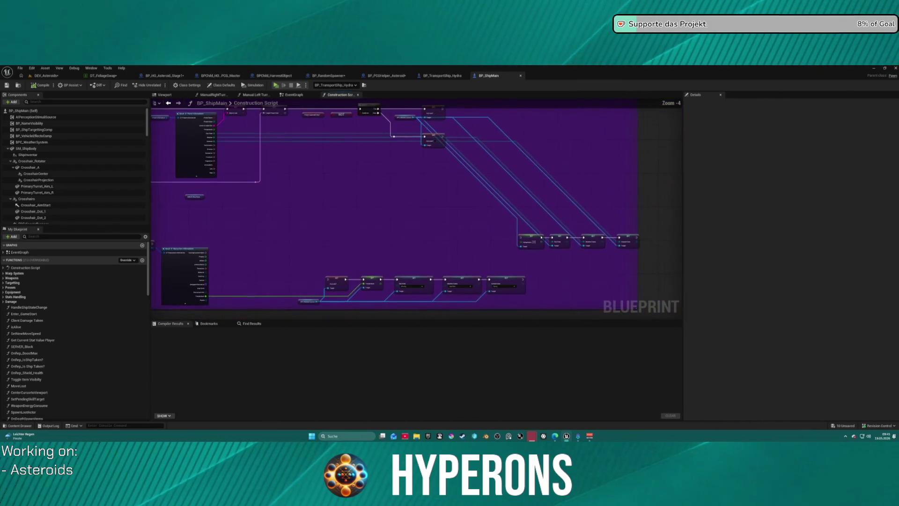
scroll(47, 178, down, 6)
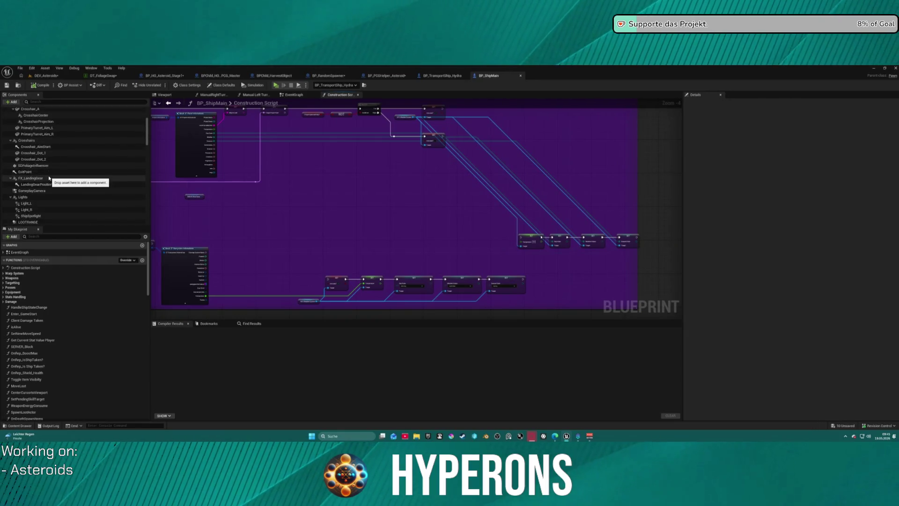
scroll(45, 201, down, 2)
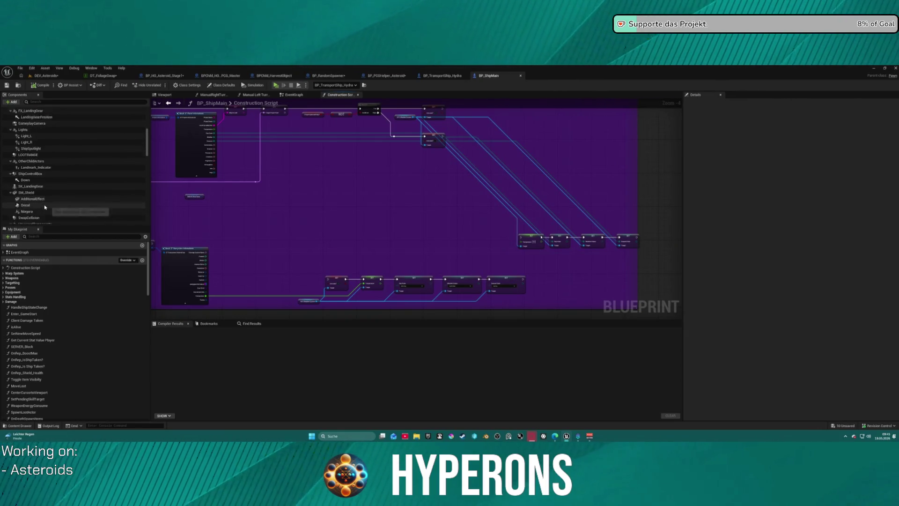
scroll(45, 208, down, 5)
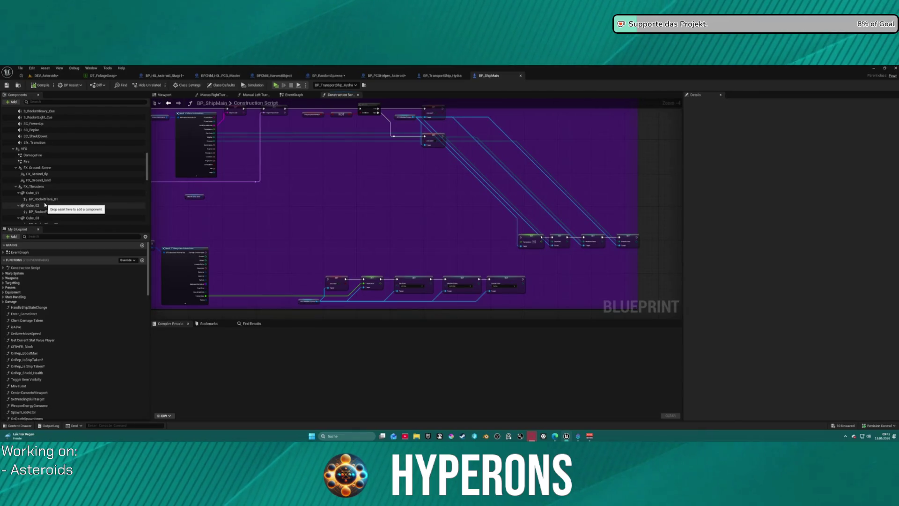
scroll(58, 170, down, 5)
scroll(58, 170, down, 10)
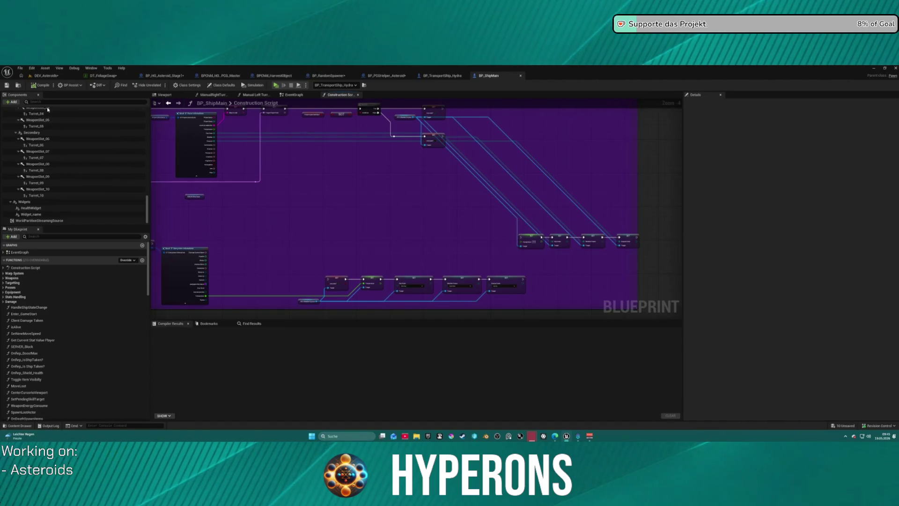
text(sw)
Find all references to the SwapCollision component by name.
click(46, 123)
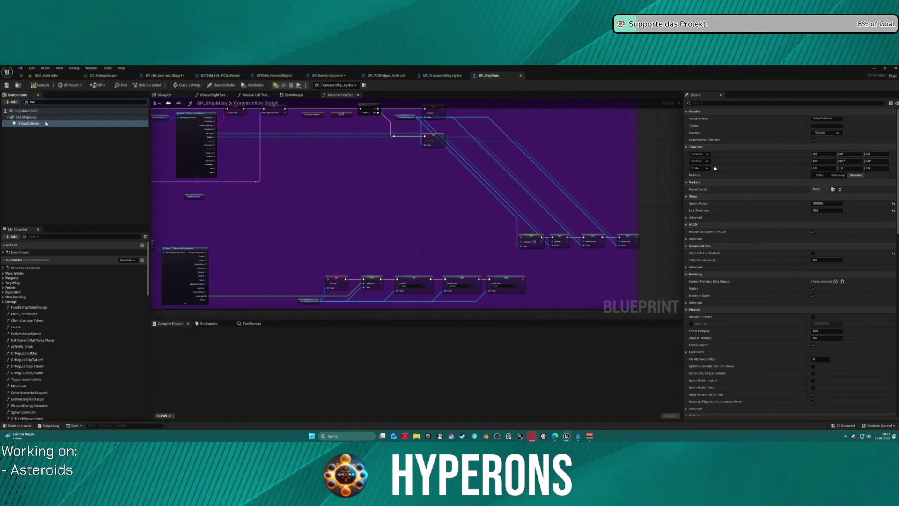
right_click(36, 124)
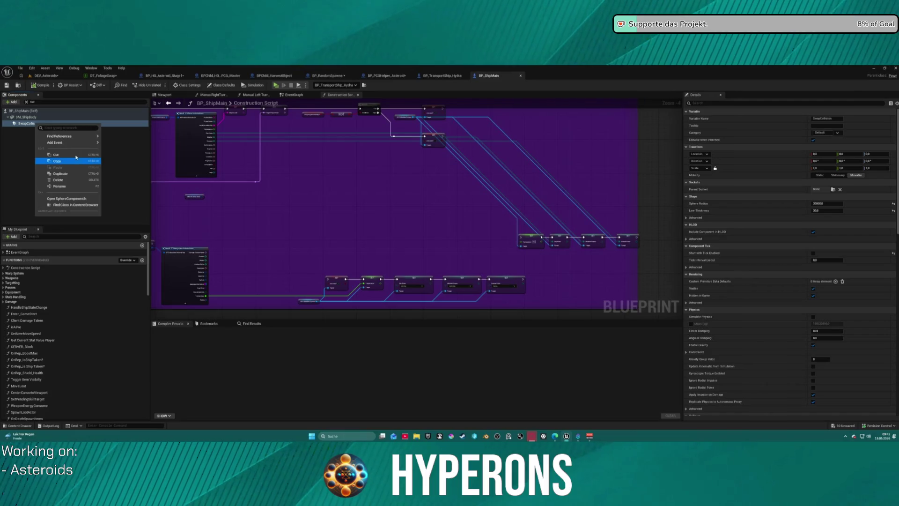
mouse_move(86, 136)
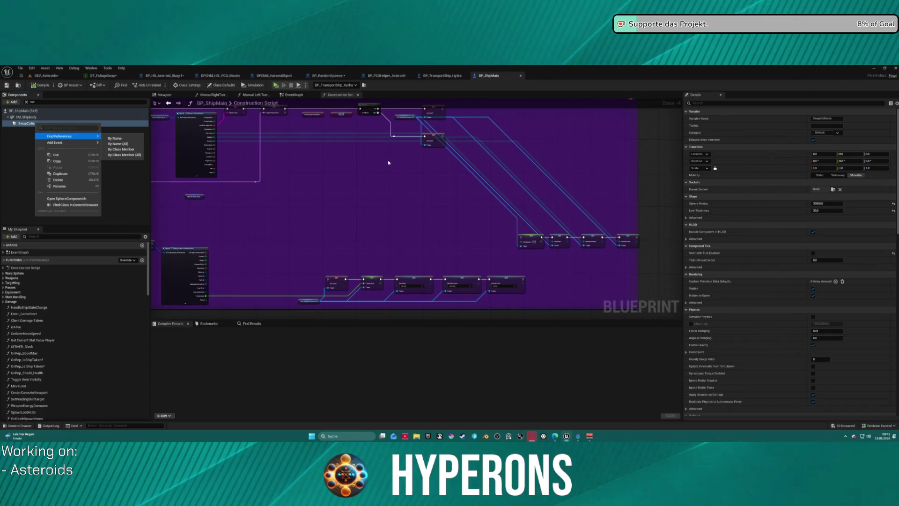
click(123, 140)
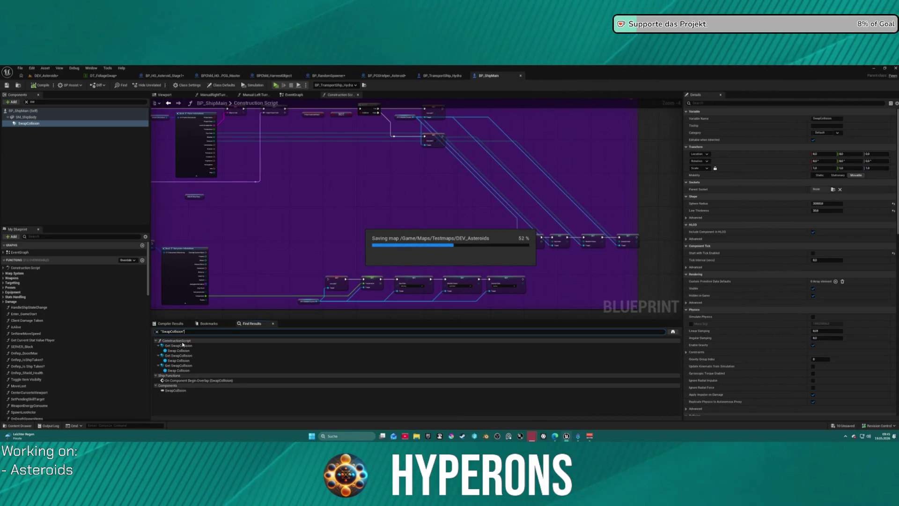
Inspect the third Get SwapCollision reference and the Swap Collision node with its Branch.
click(178, 366)
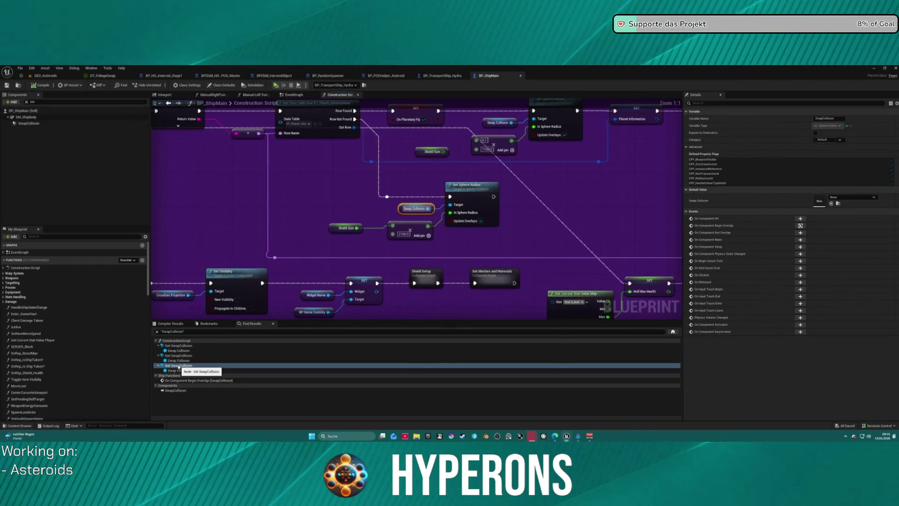
mouse_move(246, 226)
mouse_down()
mouse_move(525, 257)
mouse_move(435, 236)
mouse_move(388, 256)
mouse_move(195, 263)
mouse_move(233, 203)
mouse_move(231, 189)
mouse_move(69, 182)
mouse_move(109, 177)
mouse_up()
scroll(195, 263, down, 1)
scroll(189, 259, down, 4)
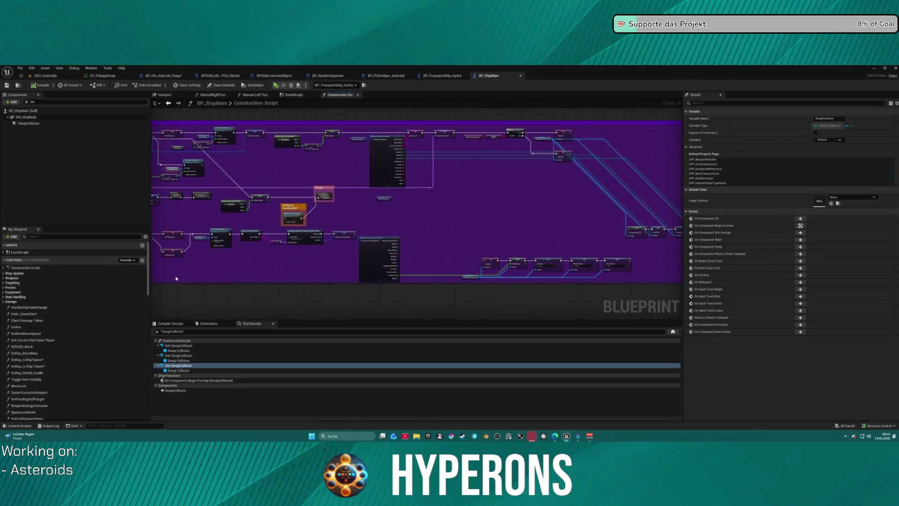
click(176, 360)
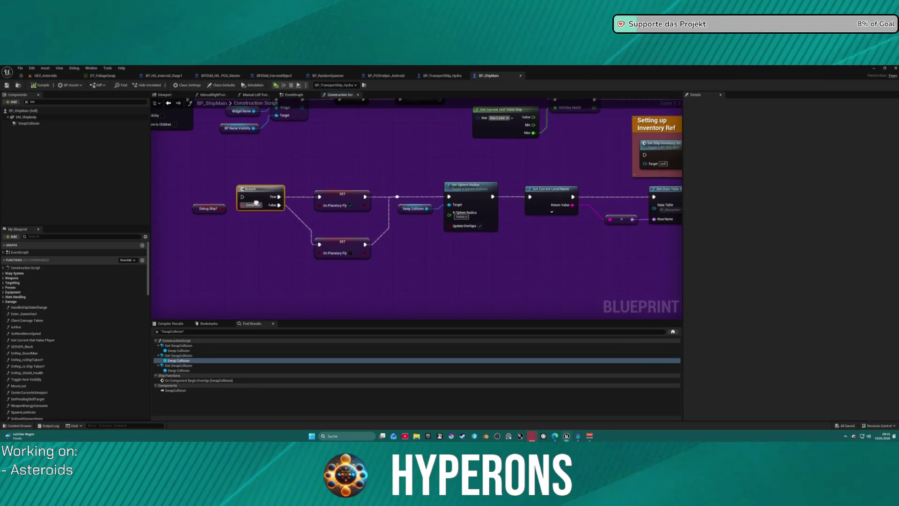
scroll(422, 300, down, 4)
click(355, 268)
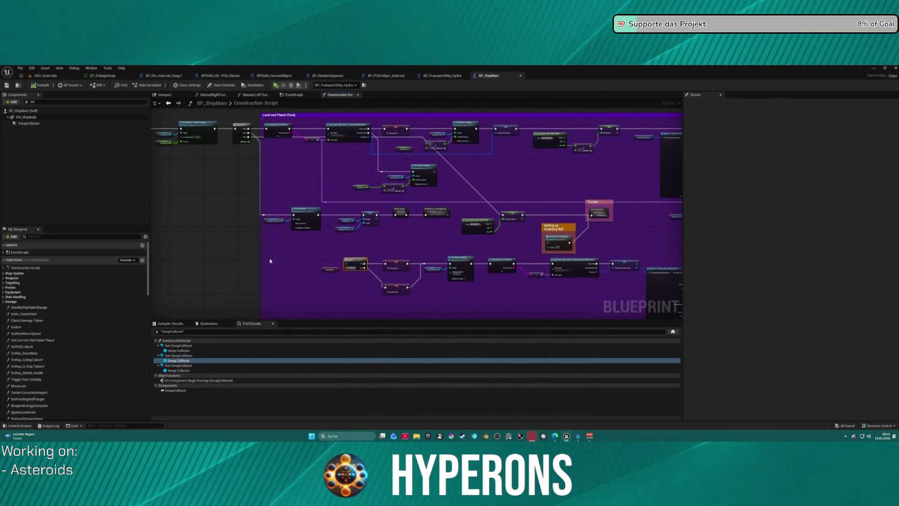
scroll(219, 318, up, 1)
Step through the first, second and third SwapCollision references, then return to DEV_Asteroids.
click(180, 350)
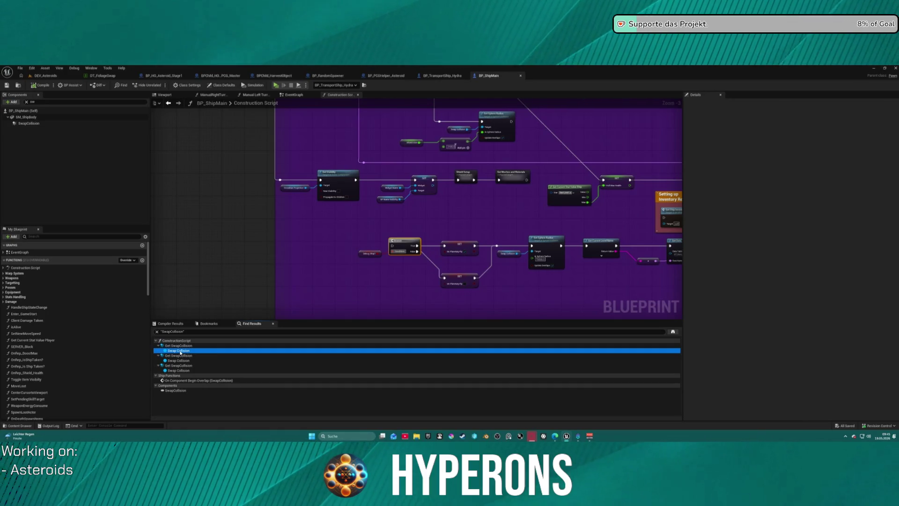
click(183, 360)
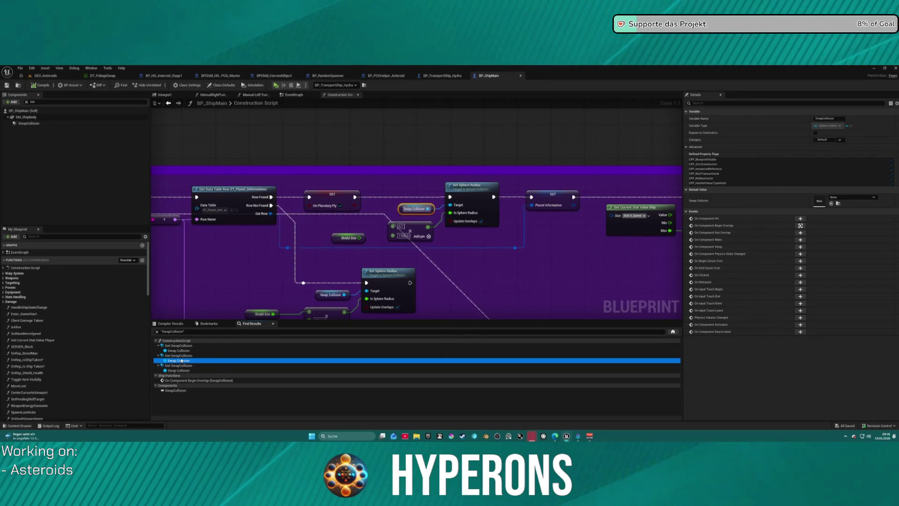
drag(450, 263, 458, 195)
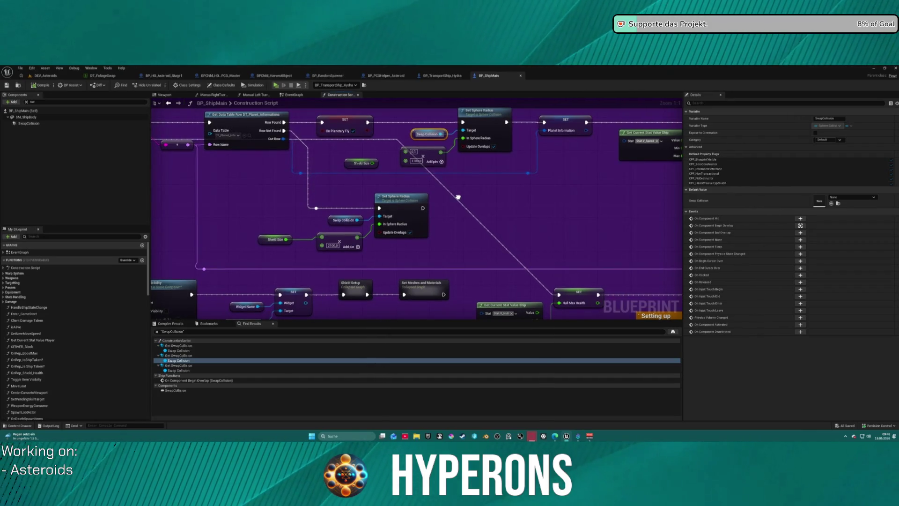
drag(458, 197, 453, 198)
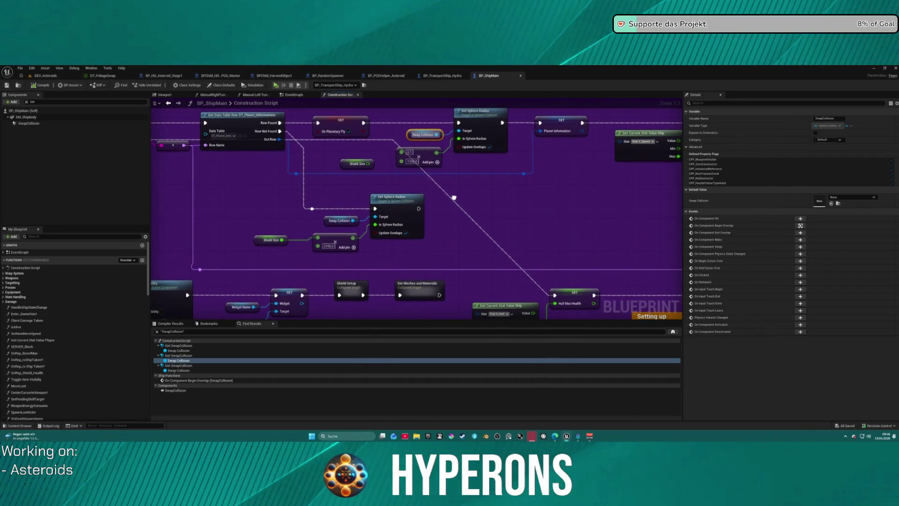
click(171, 366)
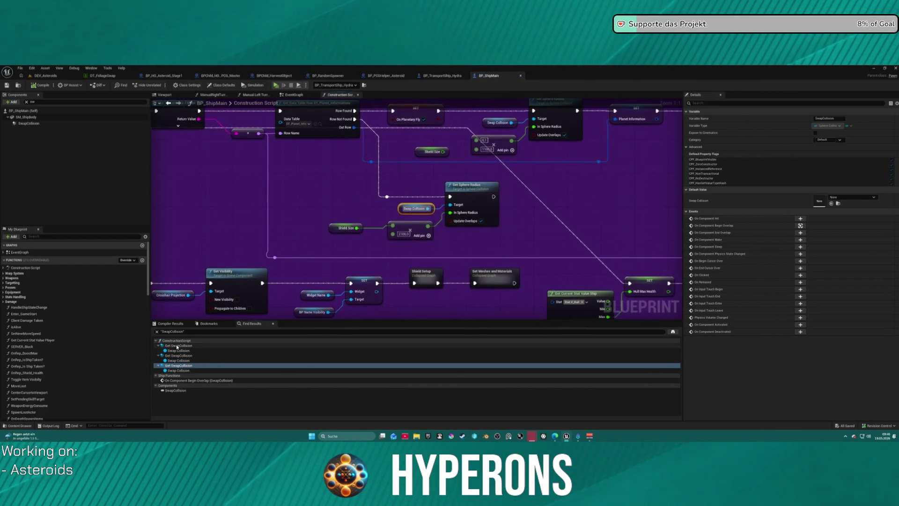
click(177, 346)
click(177, 356)
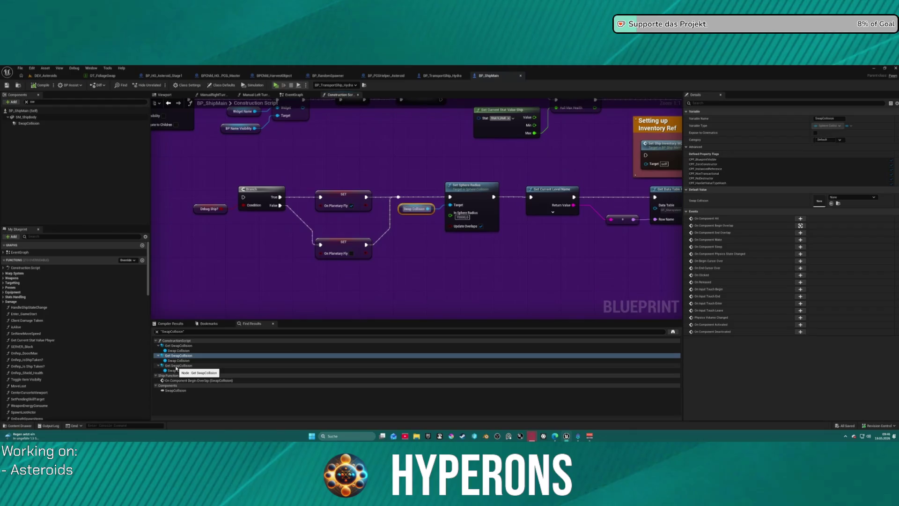
click(177, 365)
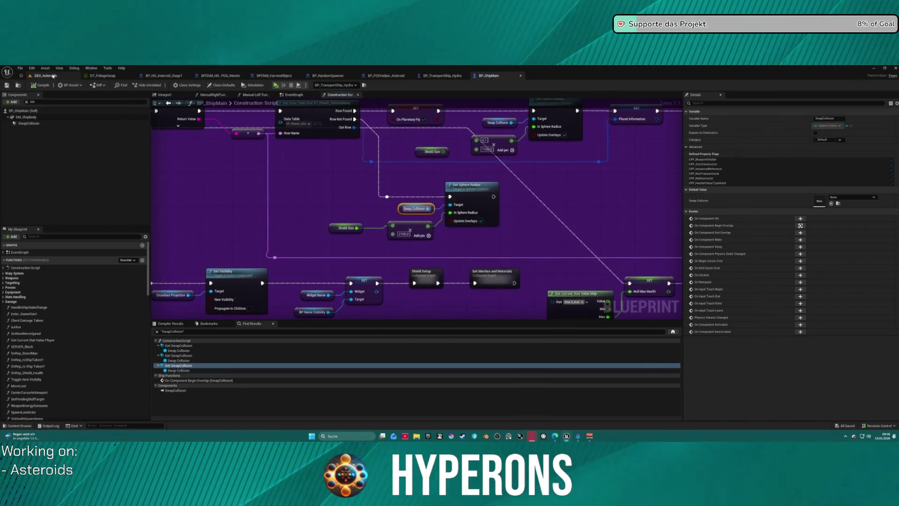
click(54, 76)
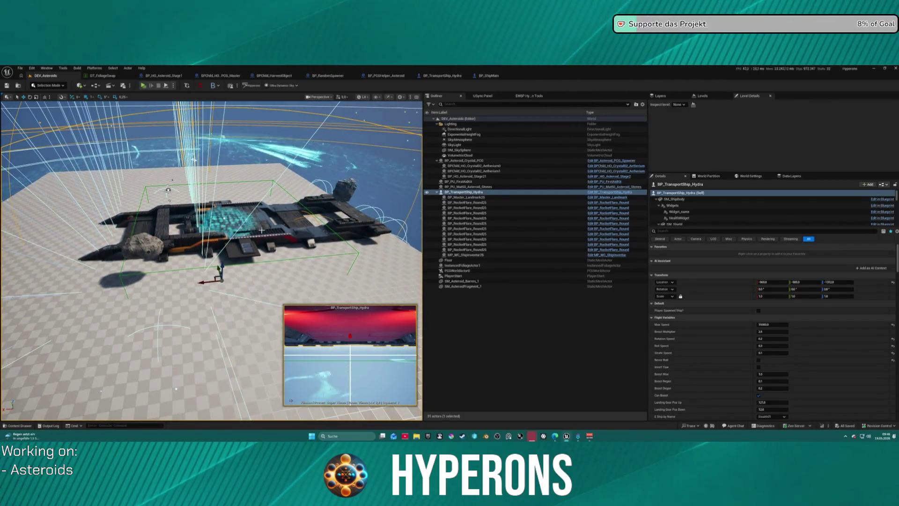
Delete the transport ship and bring up BP_HO_Asteroid_Stage1's Construction Script.
key(Delete)
click(170, 75)
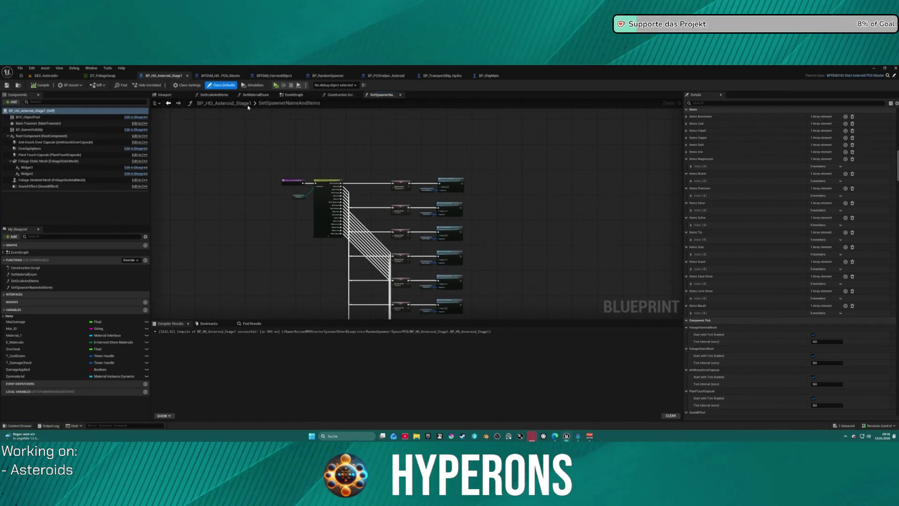
click(298, 96)
click(340, 95)
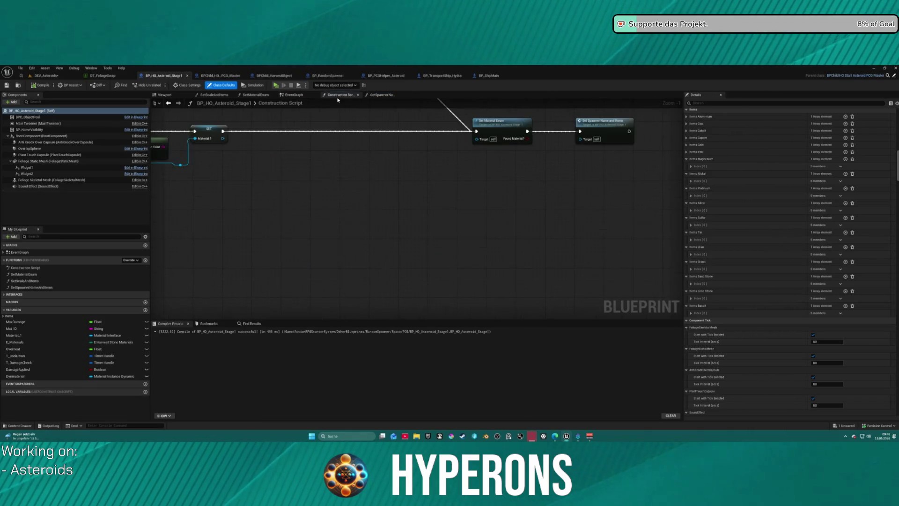
mouse_move(273, 191)
mouse_down()
mouse_move(506, 305)
mouse_move(672, 247)
mouse_up()
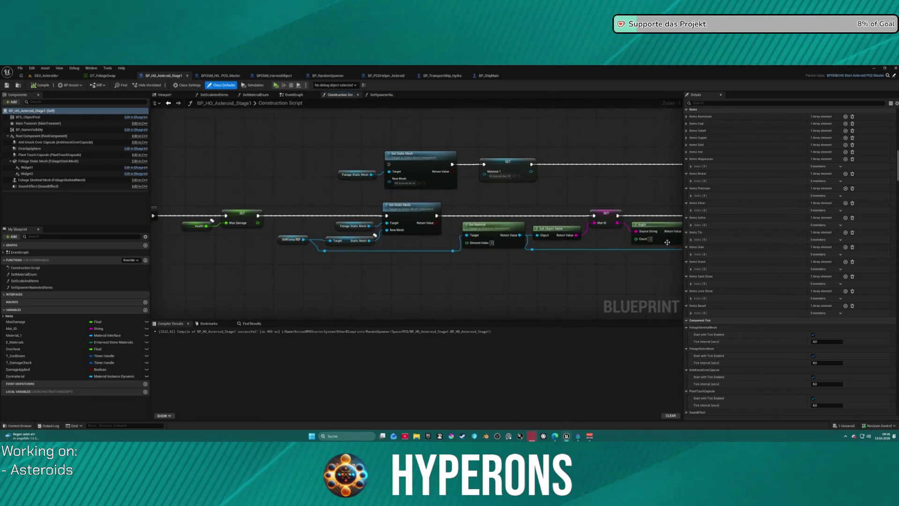
drag(257, 216, 356, 170)
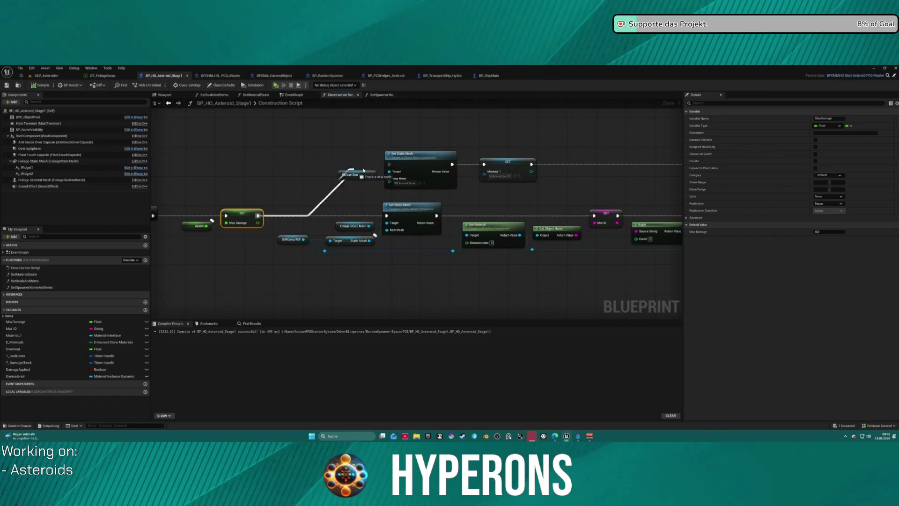
drag(304, 172, 333, 172)
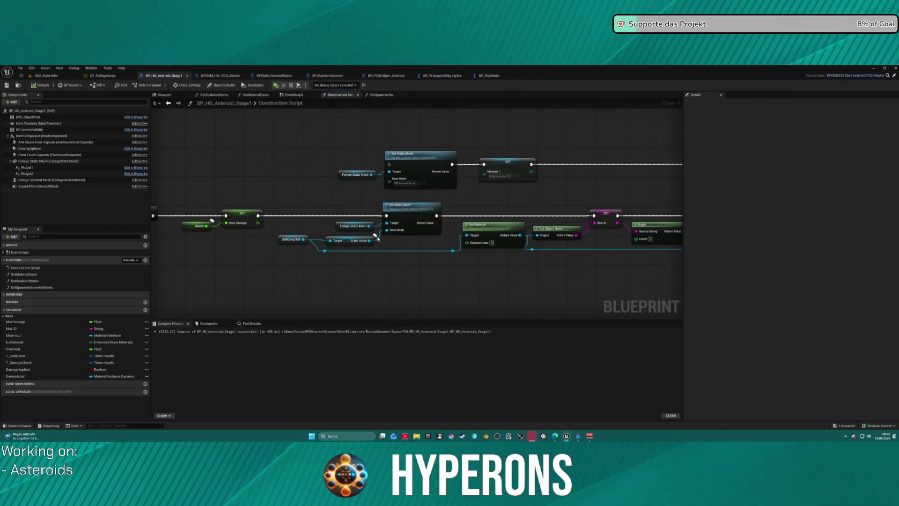
Copy the asteroid mesh value into the lower Set Static Mesh node's New Mesh.
click(397, 184)
key(ctrl+c)
click(398, 235)
key(ctrl+v)
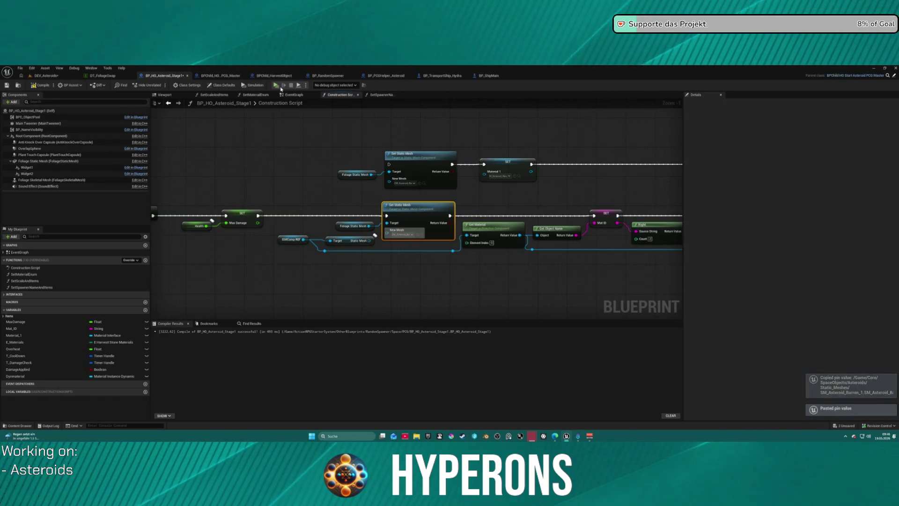
Delete the barren asteroid rock from DEV_Asteroids.
click(56, 75)
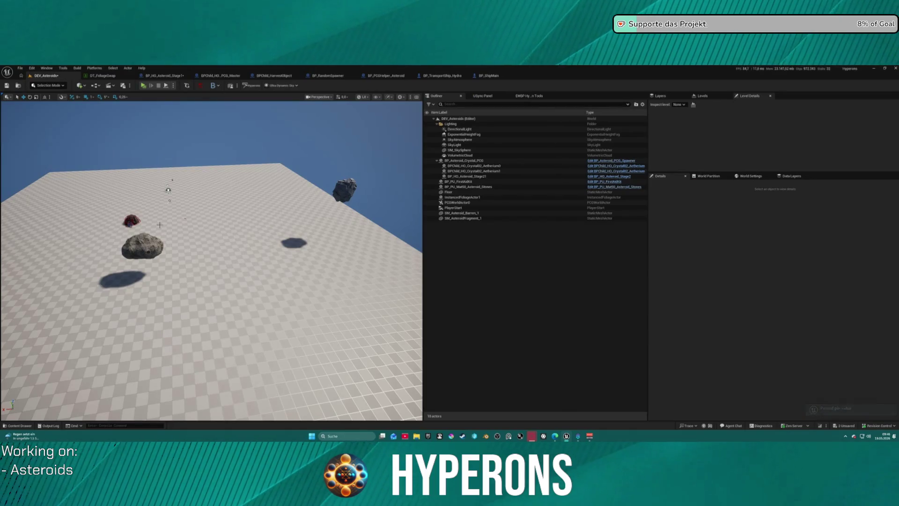
click(143, 240)
key(Delete)
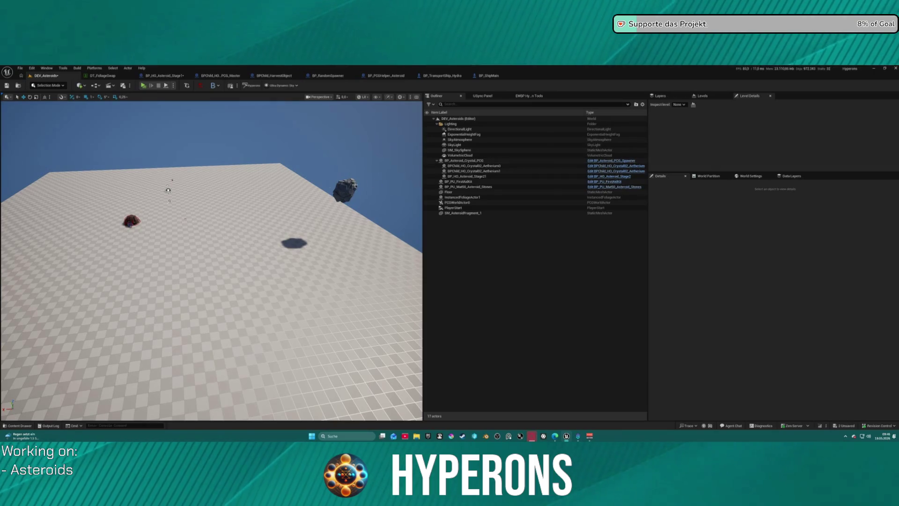
Place a BP_HO_Asteroid_Stage1 asteroid from the content folders into the level.
key(ctrl+space)
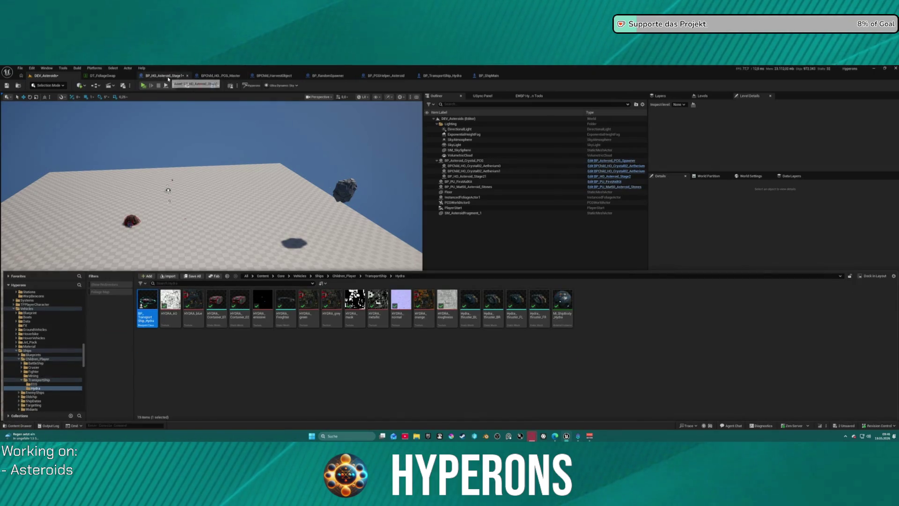
click(169, 78)
key(ctrl+b)
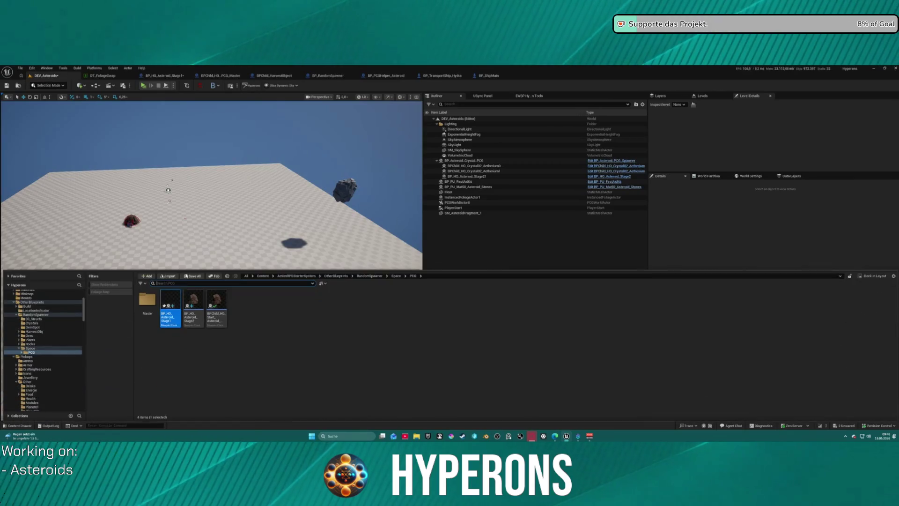
mouse_move(170, 311)
mouse_down()
mouse_move(201, 292)
mouse_move(146, 296)
mouse_move(149, 287)
mouse_up()
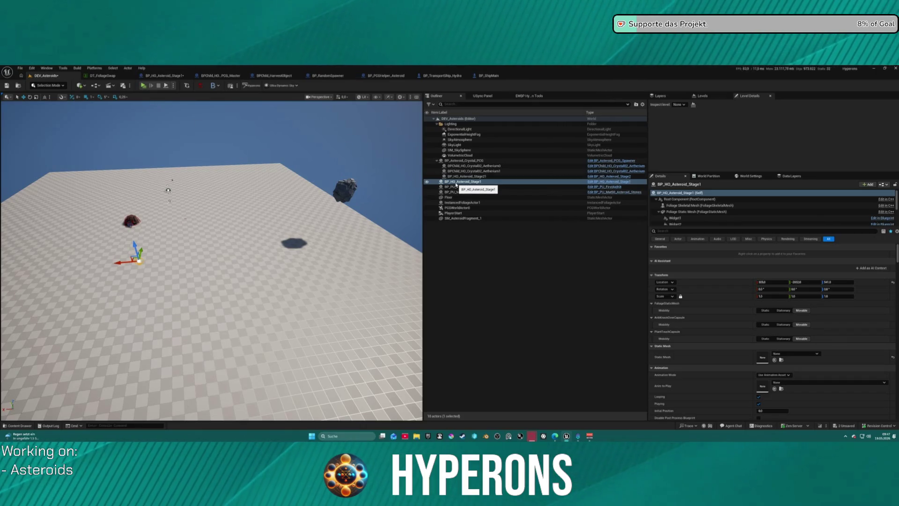
click(154, 76)
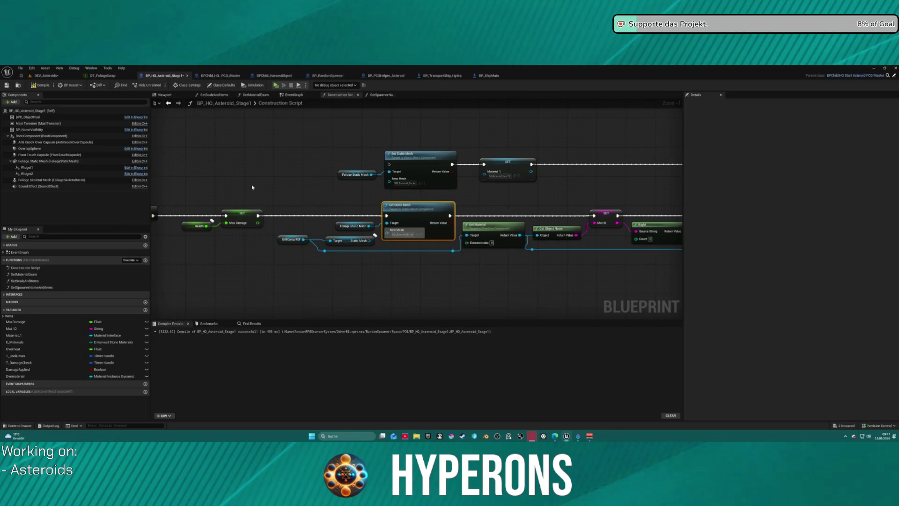
click(46, 75)
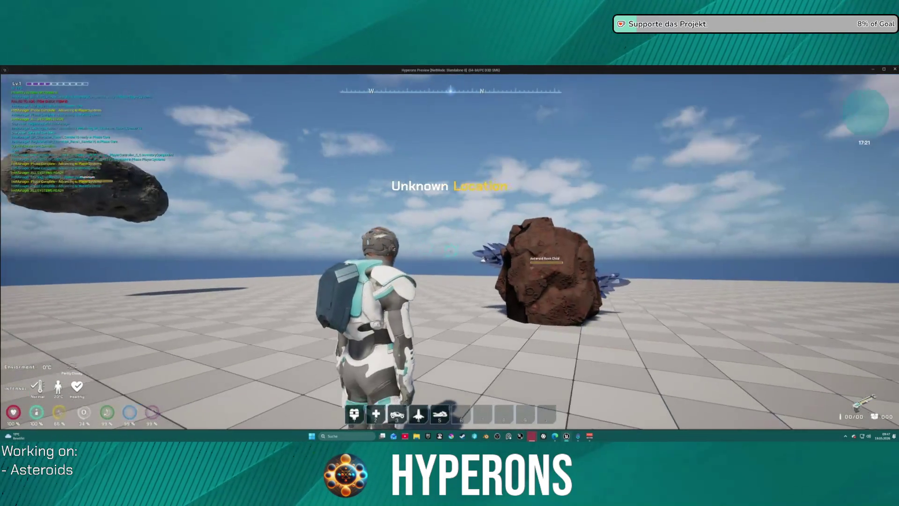
Stop the playtest and reposition the Stage1 and Stage2 asteroids in the level.
key(alt+Tab)
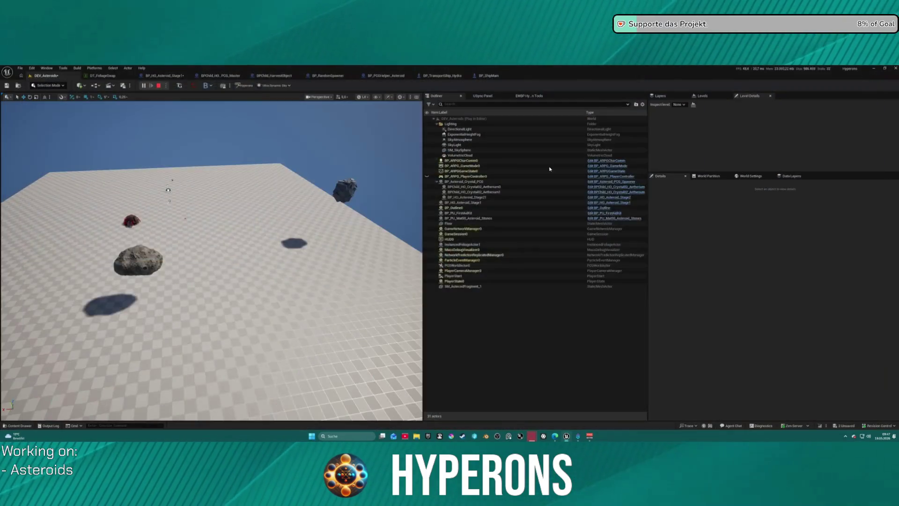
key(Escape)
mouse_move(141, 250)
mouse_down()
mouse_move(150, 206)
mouse_move(89, 220)
mouse_up()
drag(178, 244, 177, 183)
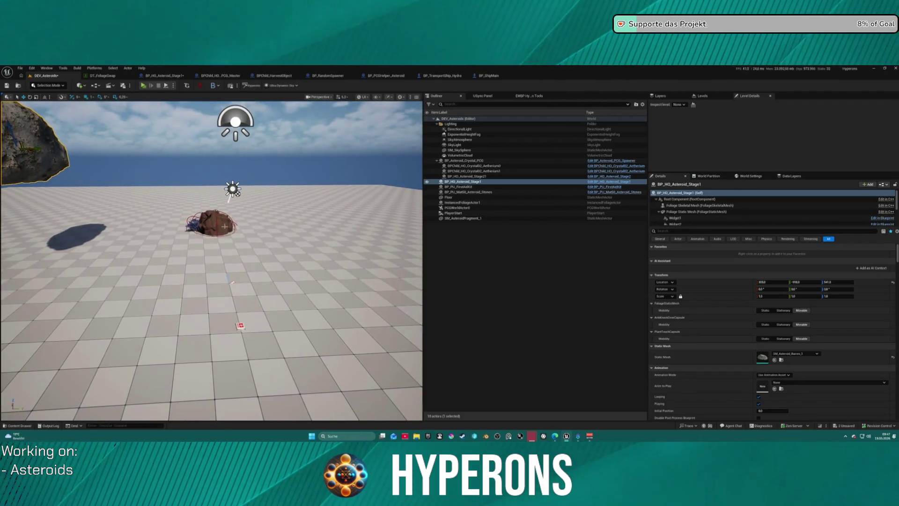
drag(216, 224, 398, 224)
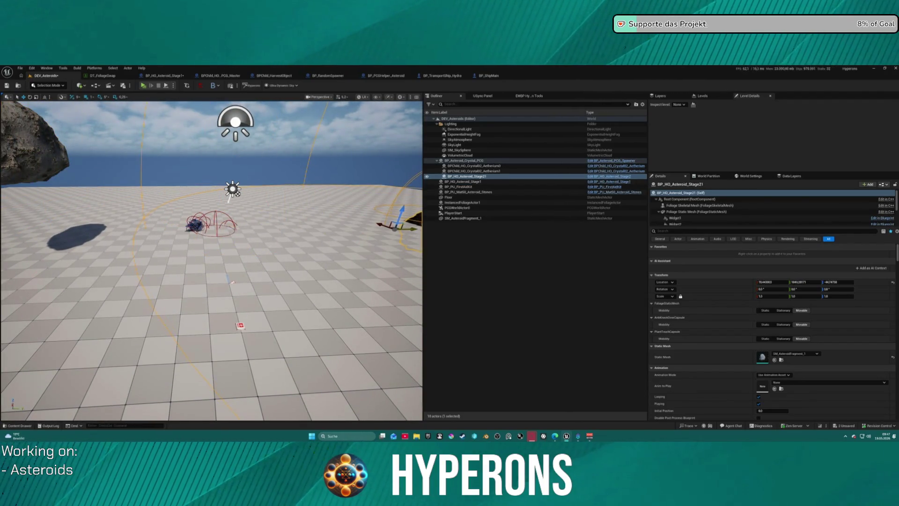
scroll(287, 209, down, 5)
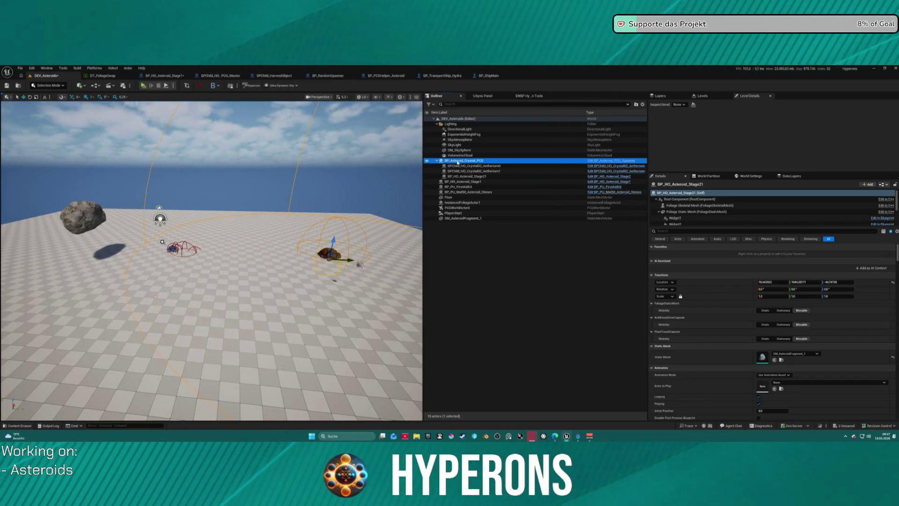
Shift BP_Asteroid_Crystal_PCG sideways and drag BP_HO_Asteroid_Stage1 toward the level centre.
click(462, 161)
drag(207, 253, 326, 251)
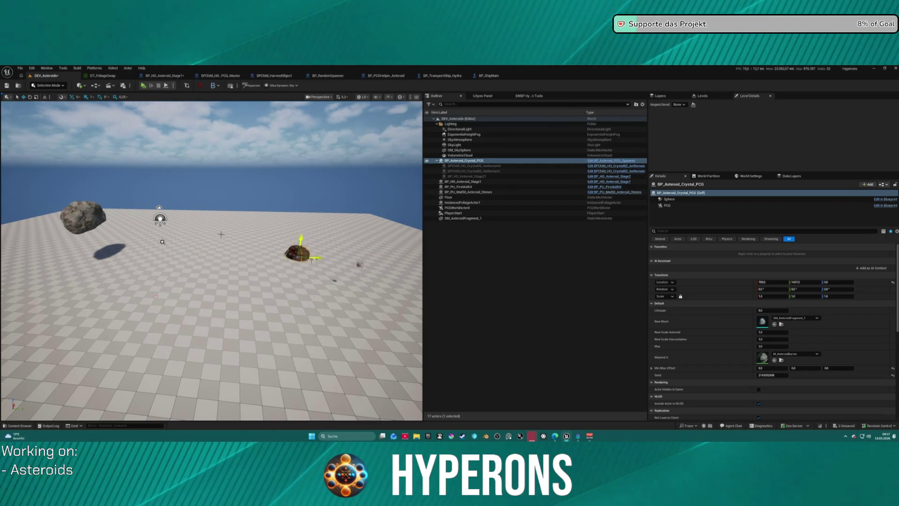
click(85, 216)
drag(89, 214, 201, 216)
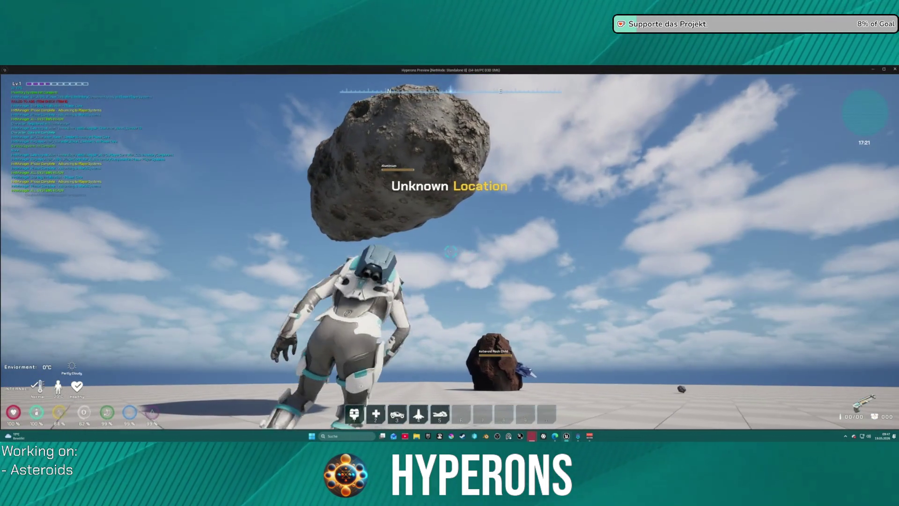
Open the inventory with I and equip the Harvester.
key(i)
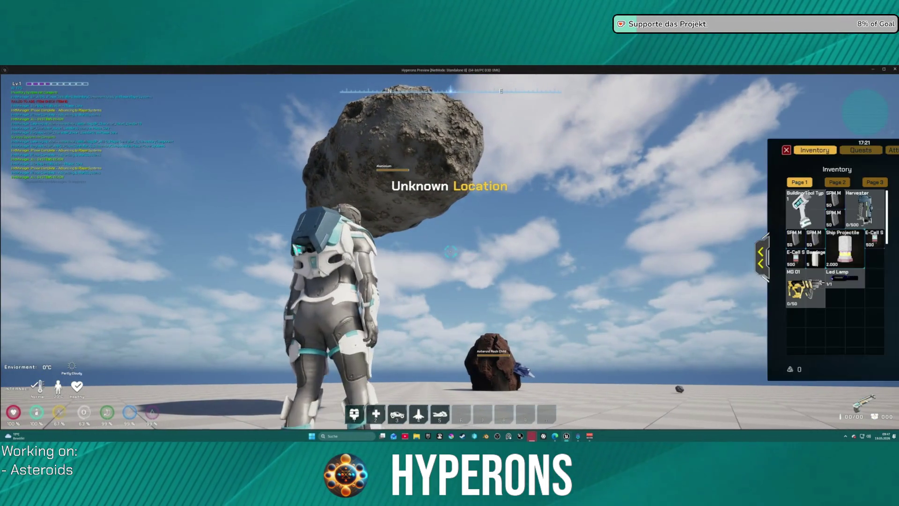
click(866, 206)
click(786, 150)
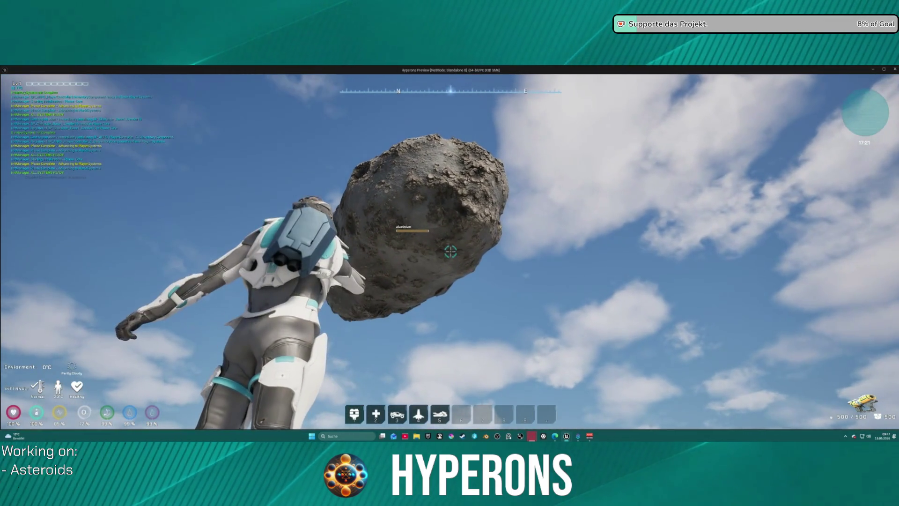
Fly among the floating asteroids, mine them with the laser, then stop the preview.
drag(450, 251, 451, 252)
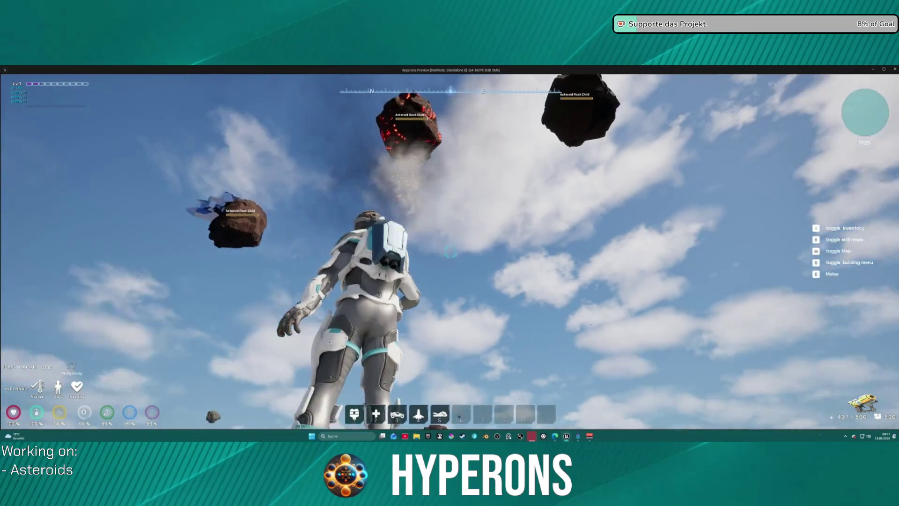
key(a)
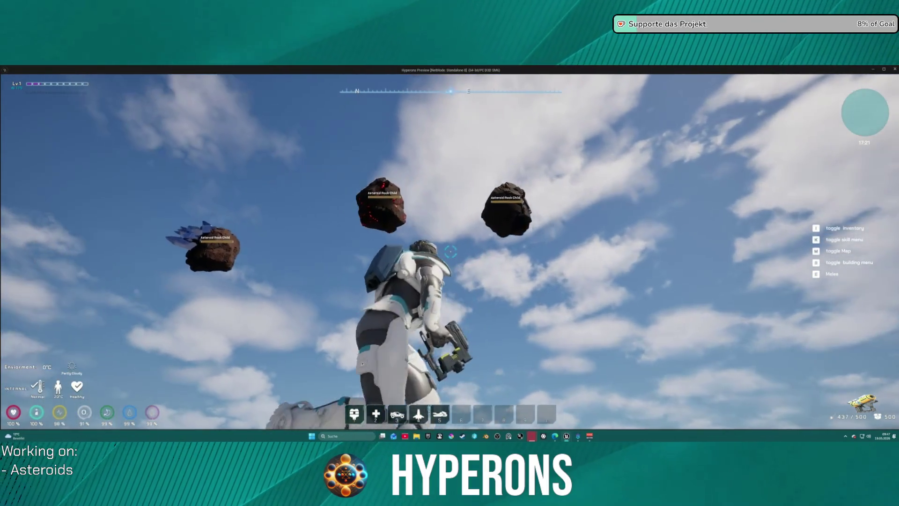
key(w)
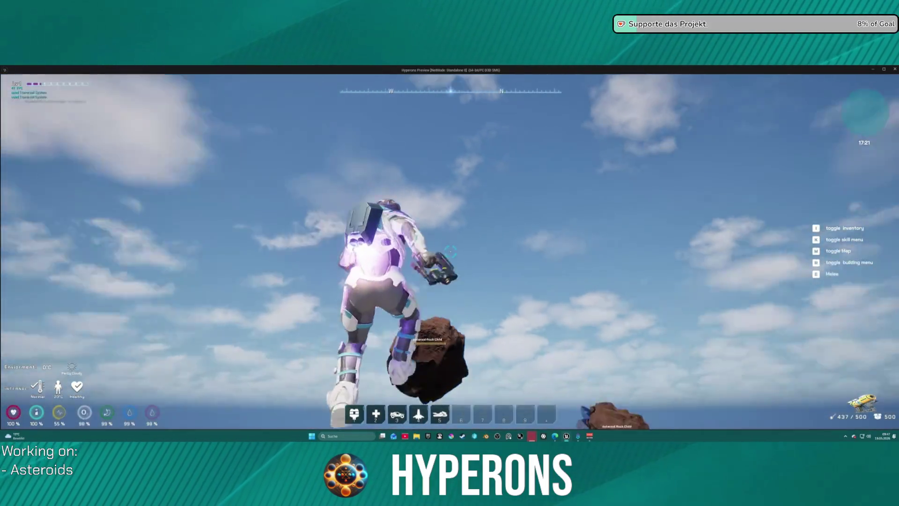
key(s)
key(space)
click(451, 252)
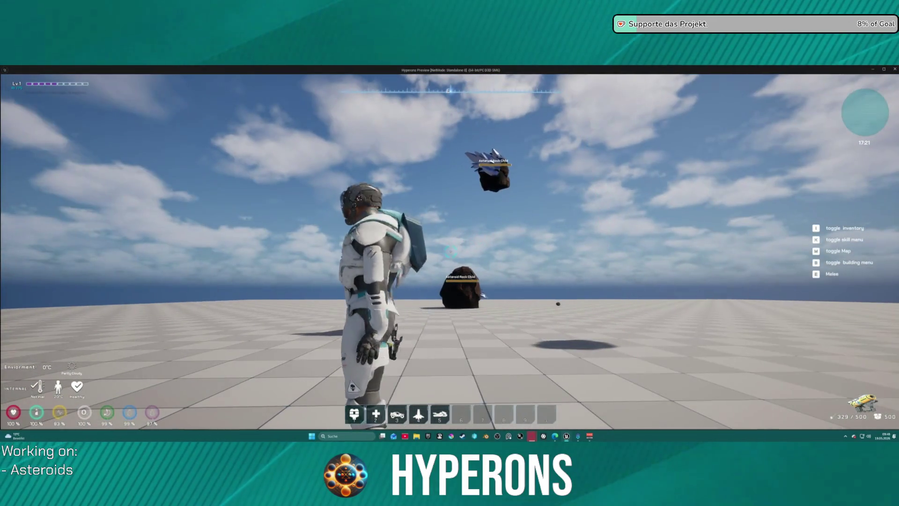
key(w)
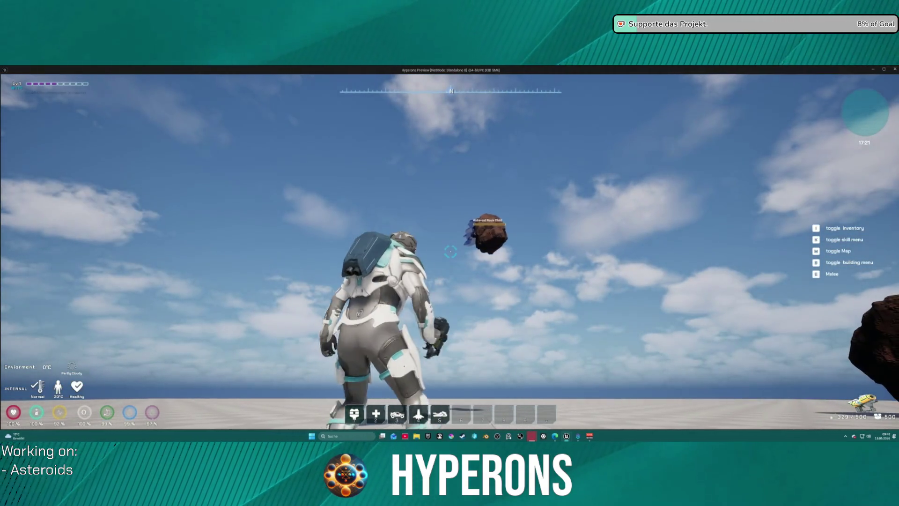
key(Escape)
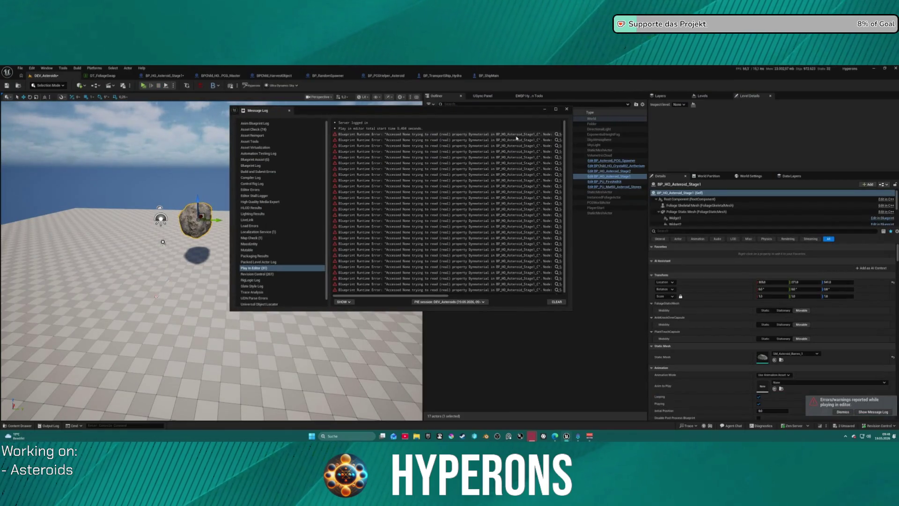
Open BP_HO_Asteroid_Stage1 from the first error's node link, close the log, and pan to Event AnyDamage.
drag(453, 296, 511, 296)
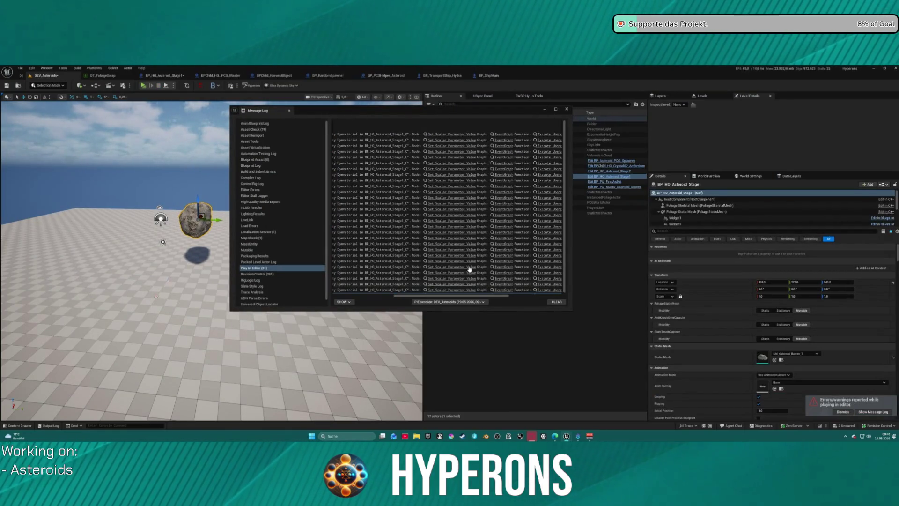
click(445, 136)
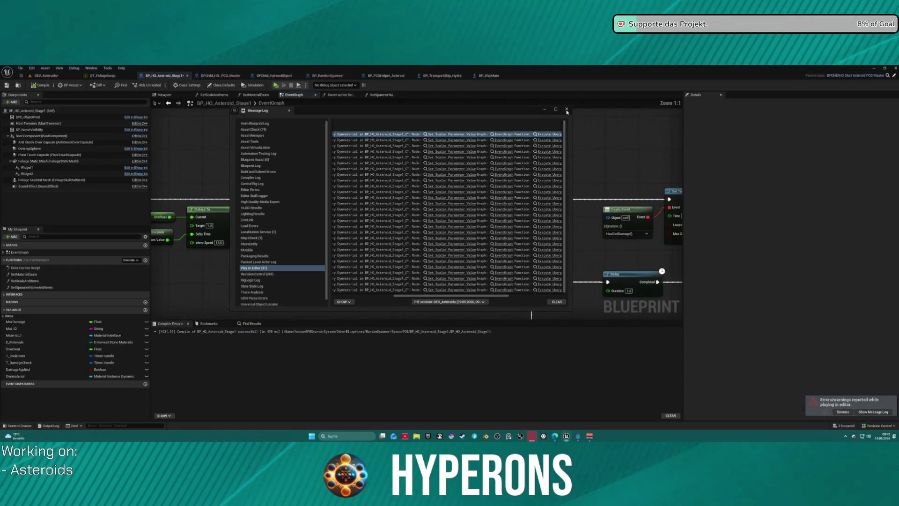
click(566, 109)
mouse_move(283, 242)
mouse_down()
mouse_move(581, 185)
mouse_move(356, 212)
mouse_move(365, 221)
mouse_up()
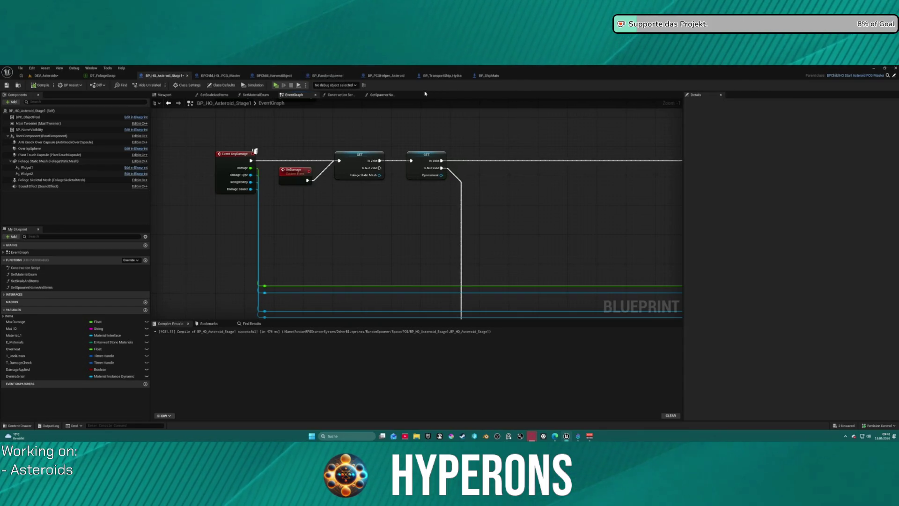
click(340, 94)
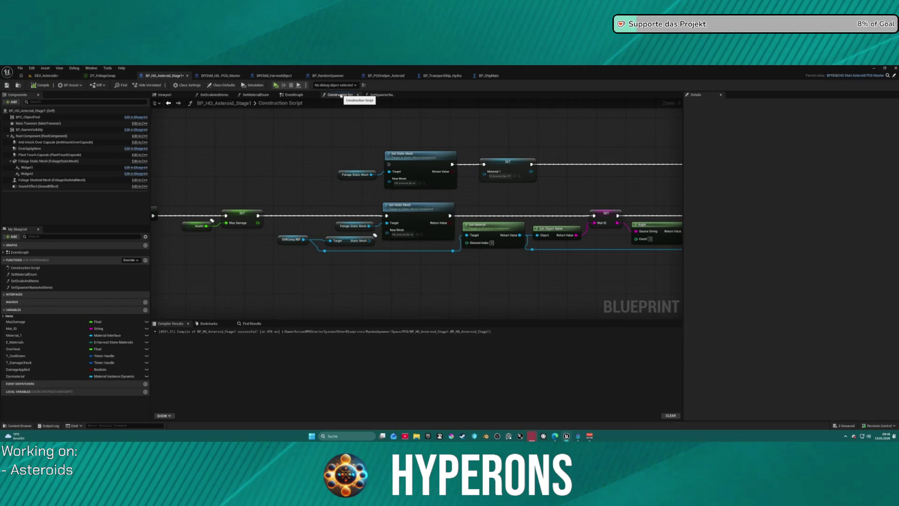
mouse_move(480, 199)
mouse_down()
mouse_move(330, 187)
mouse_move(679, 201)
mouse_up()
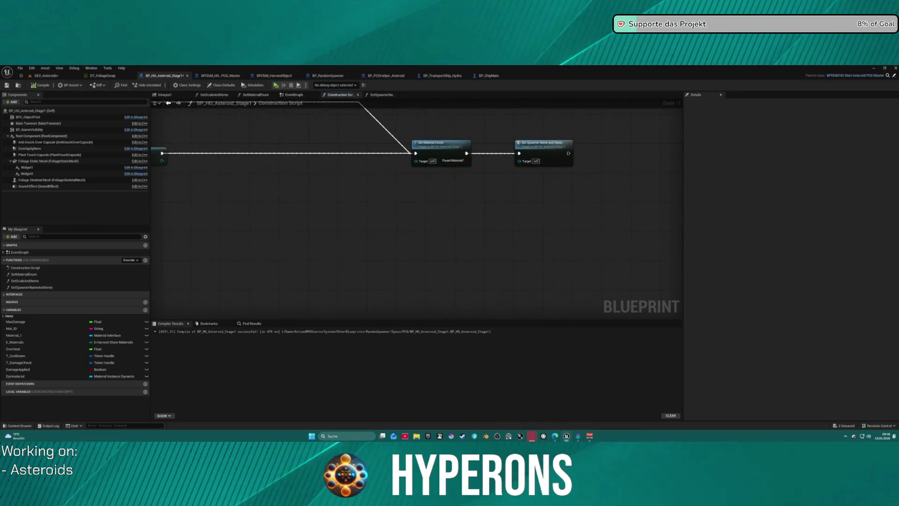
double_click(543, 149)
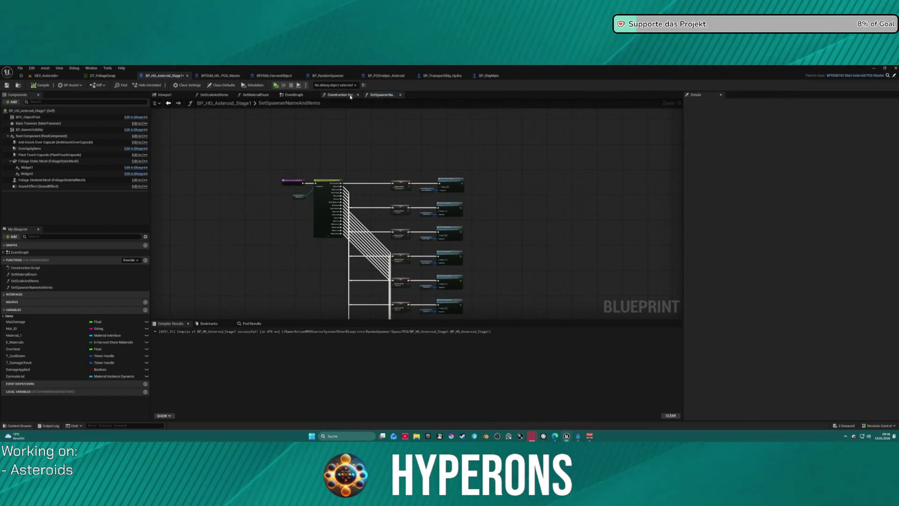
double_click(262, 102)
click(256, 95)
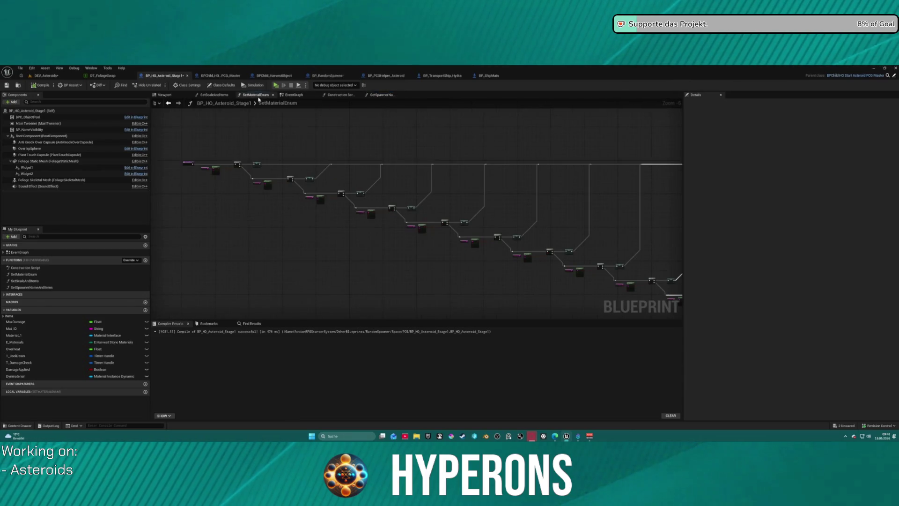
scroll(322, 219, up, 3)
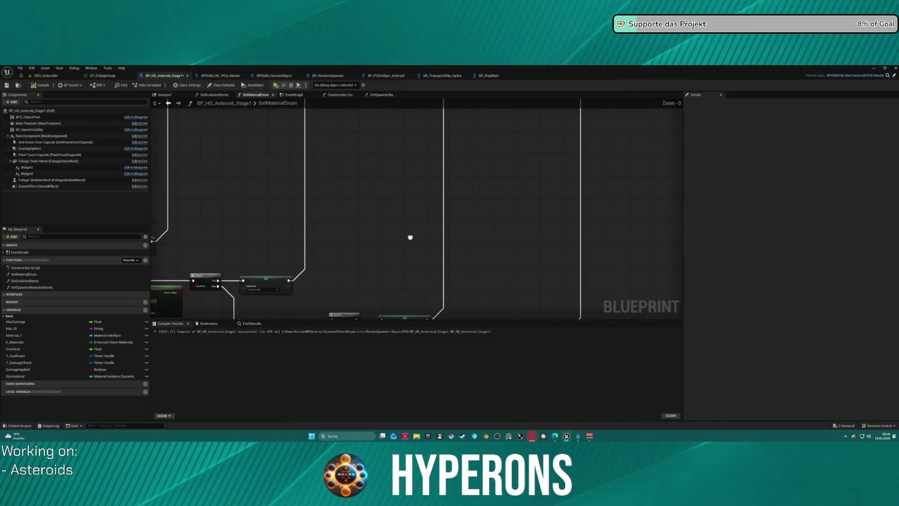
mouse_move(228, 169)
mouse_down()
mouse_move(164, 126)
mouse_move(150, 75)
mouse_up()
mouse_move(469, 197)
mouse_down()
mouse_move(446, 177)
mouse_move(454, 149)
mouse_move(440, 131)
mouse_move(449, 223)
mouse_move(471, 187)
mouse_up()
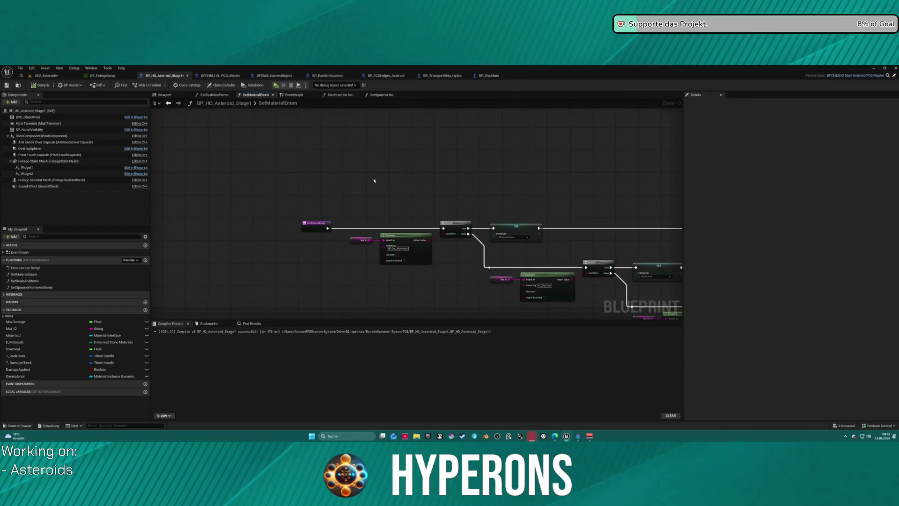
click(289, 95)
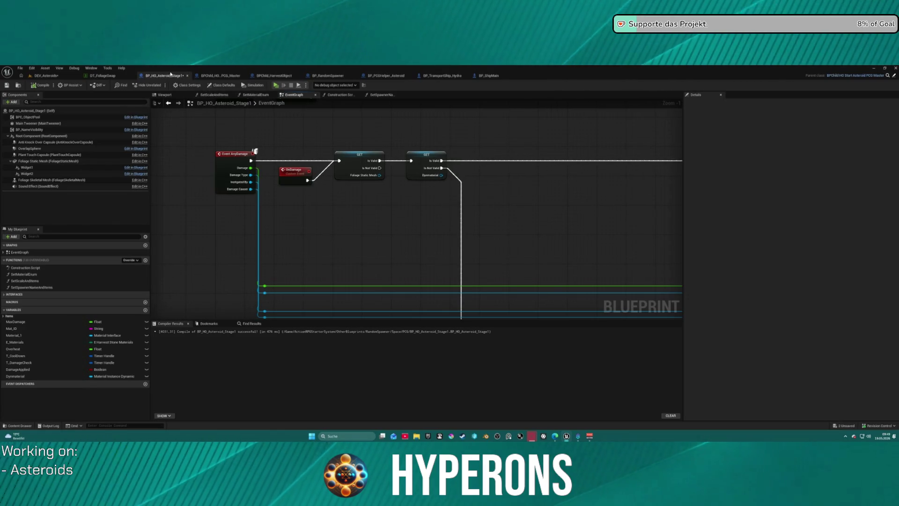
click(256, 95)
click(304, 96)
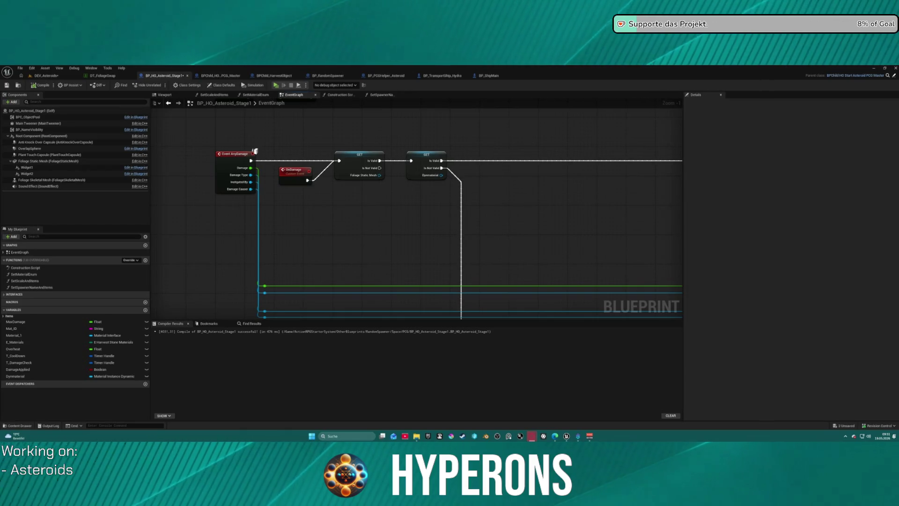
Bring up the facility generator PDF full-screen and browse its lab and facility pages.
key(alt+Tab)
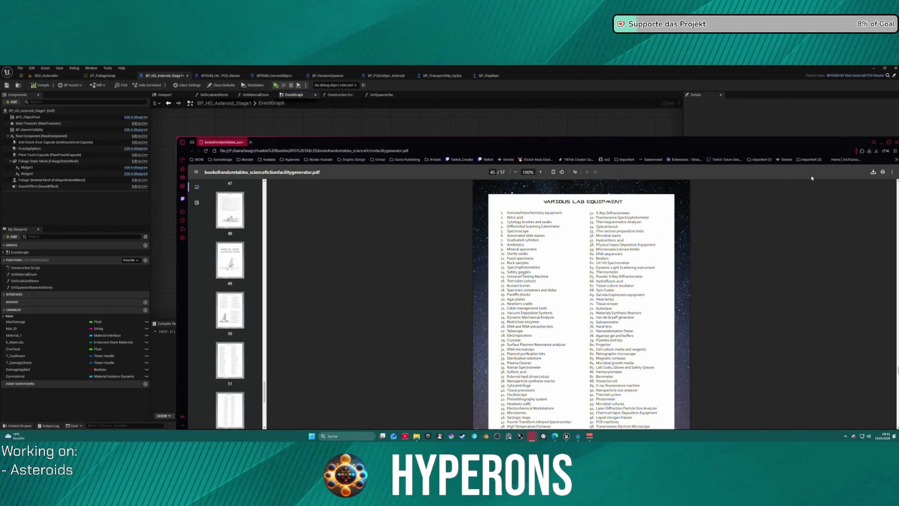
click(889, 141)
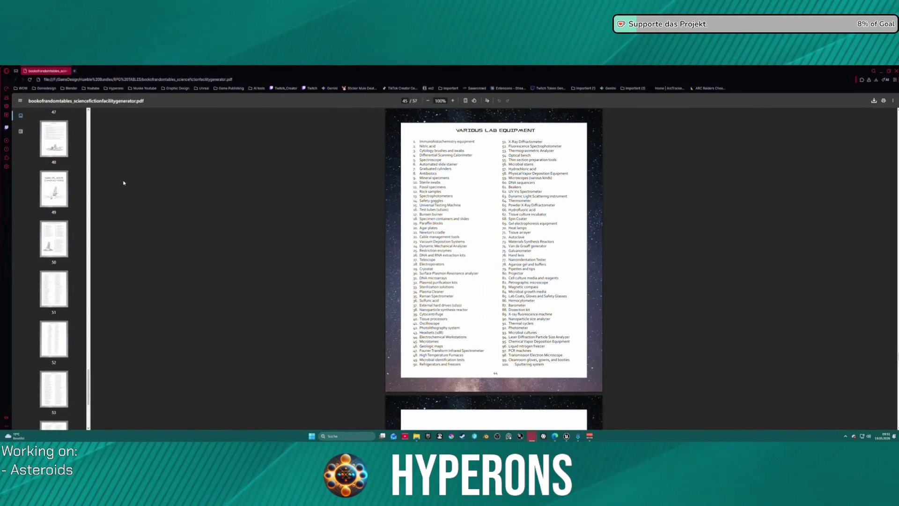
scroll(62, 234, down, 5)
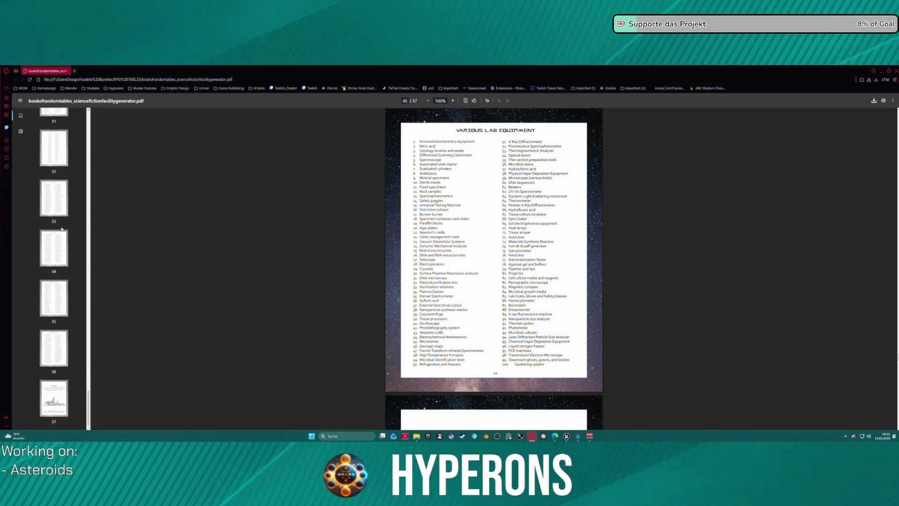
click(63, 408)
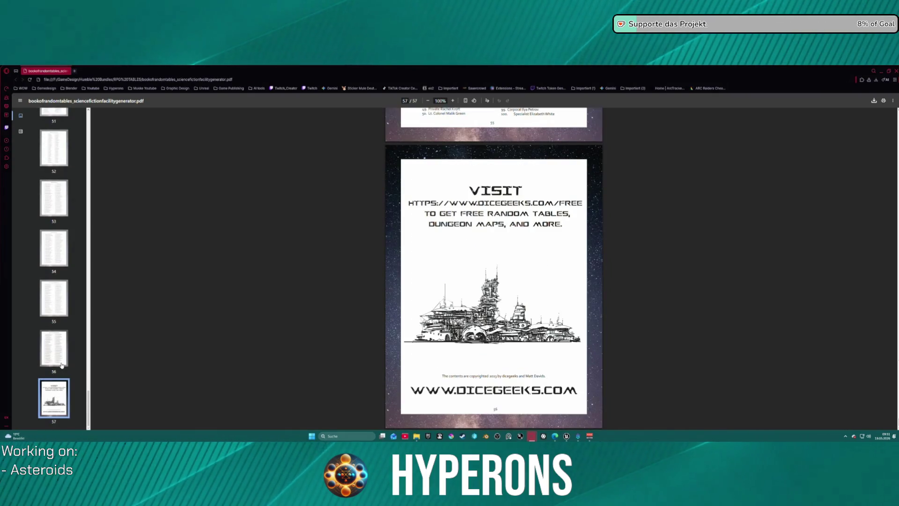
click(62, 363)
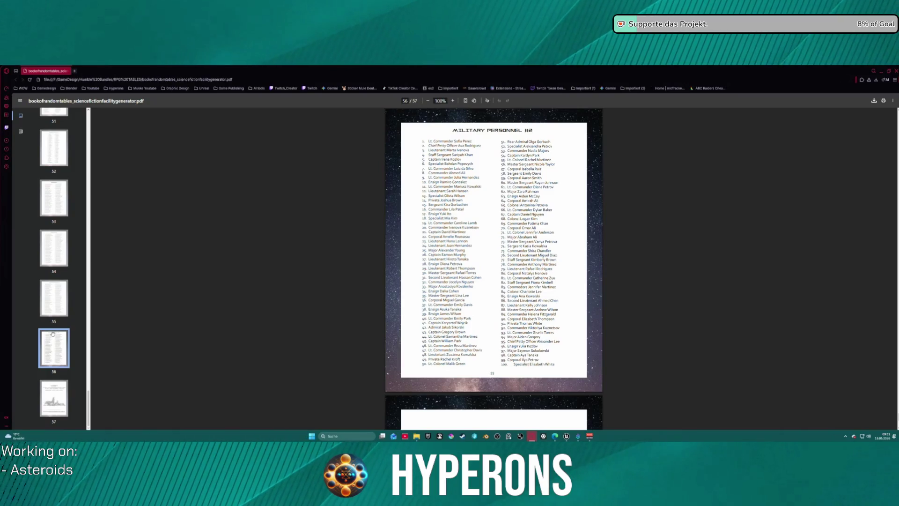
scroll(59, 275, up, 10)
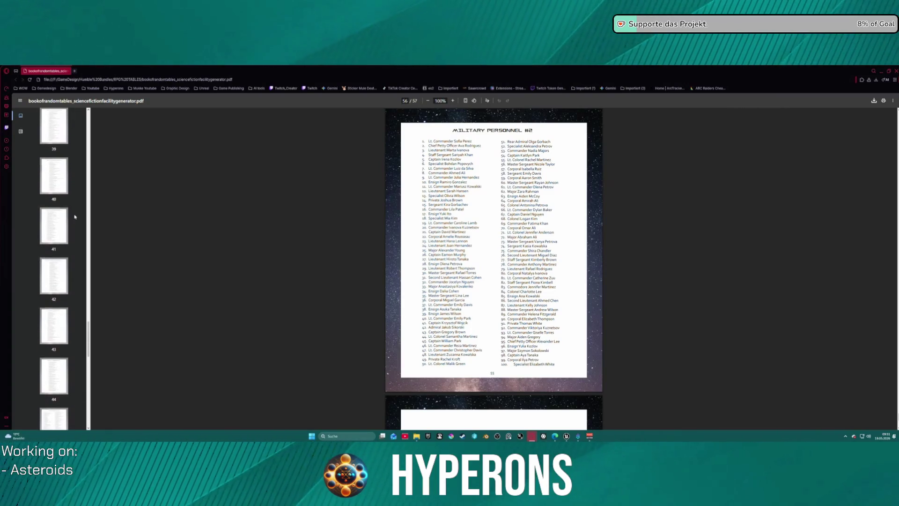
click(52, 223)
click(49, 185)
click(58, 326)
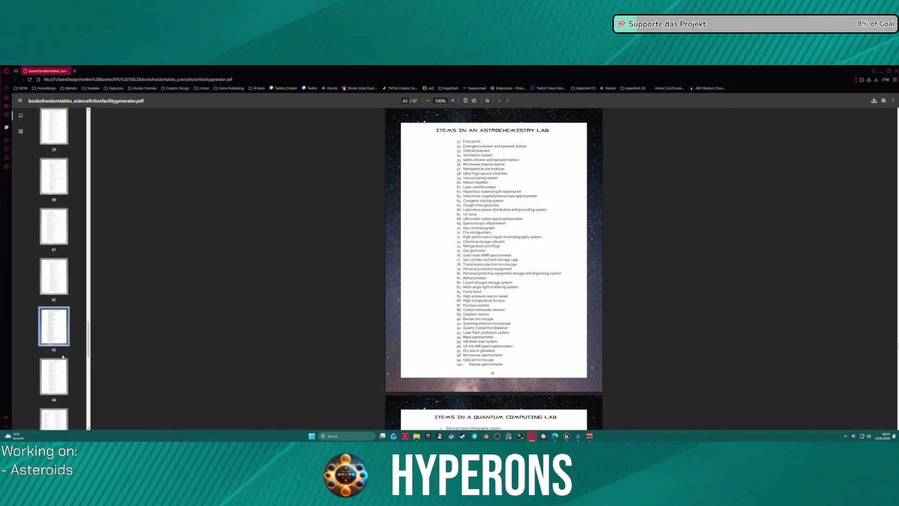
click(55, 378)
click(54, 414)
scroll(59, 318, up, 7)
click(59, 318)
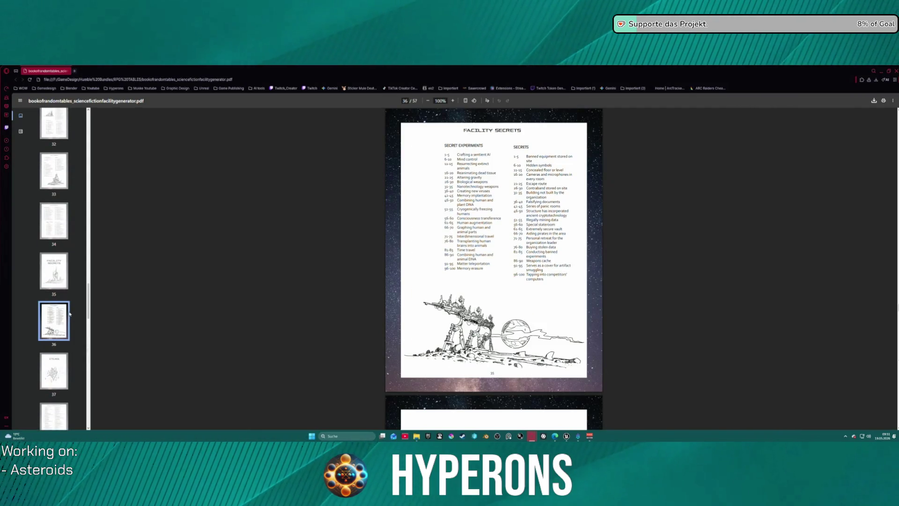
Page back to the page 13 Asteroid Details tables, then return to Unreal Engine.
key(Up)
key(Up)
key(Up)
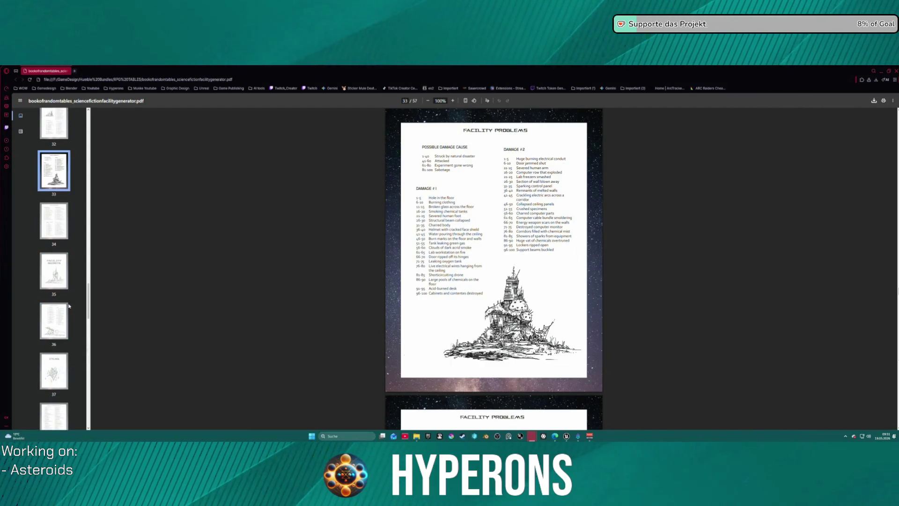
key(Down)
key(Up)
key(Up)
key(Up)
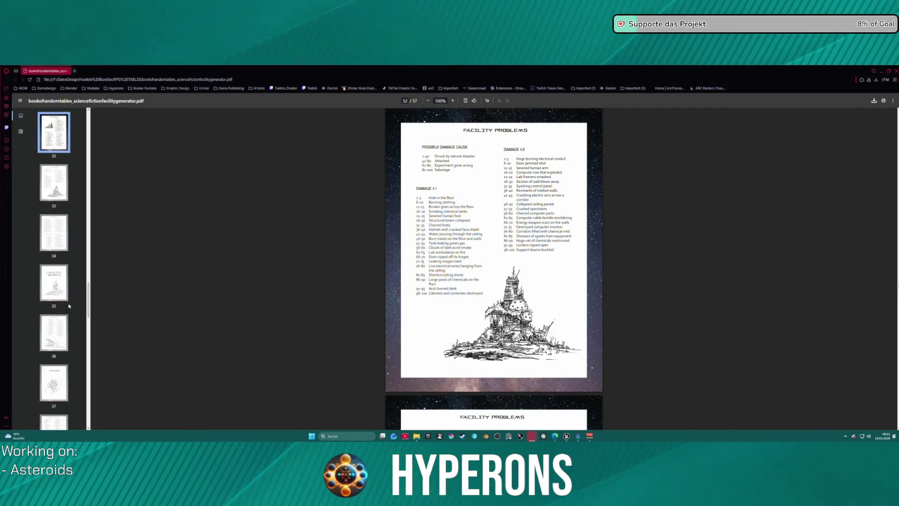
key(Up)
key(Up)
key(Up)
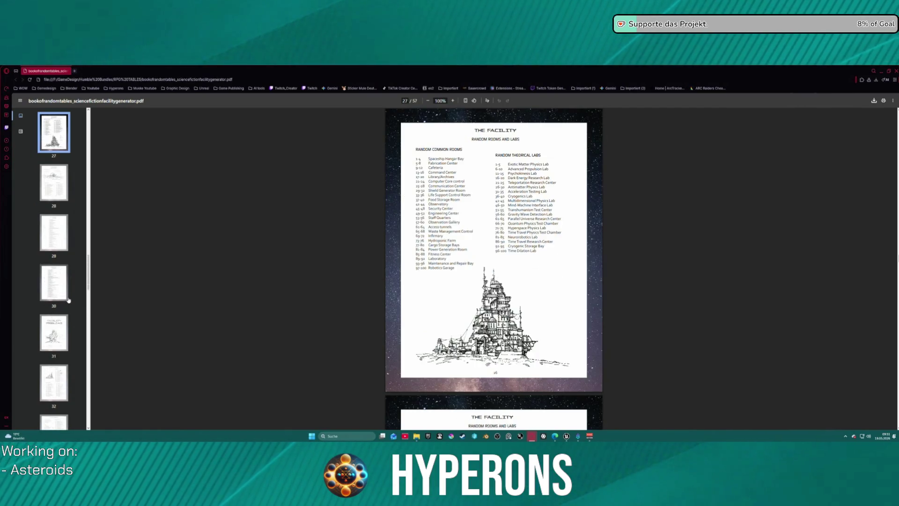
key(Up)
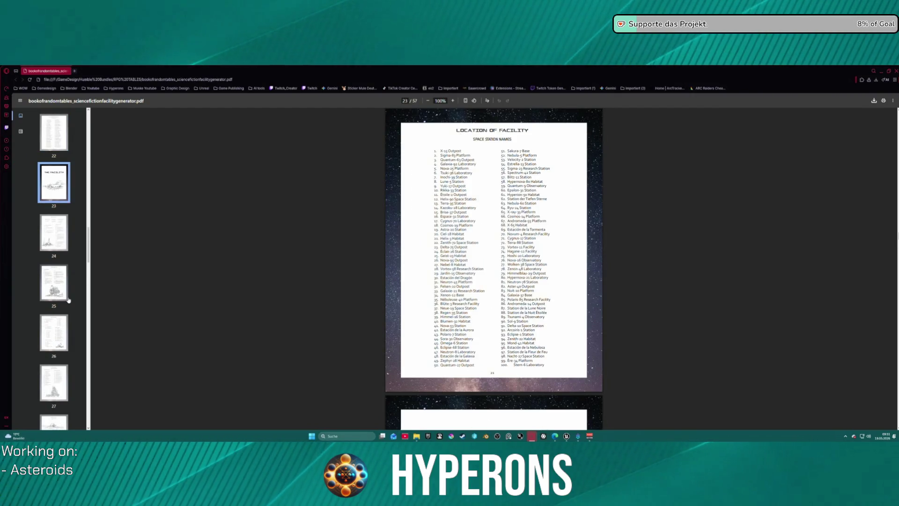
key(Down)
key(Down)
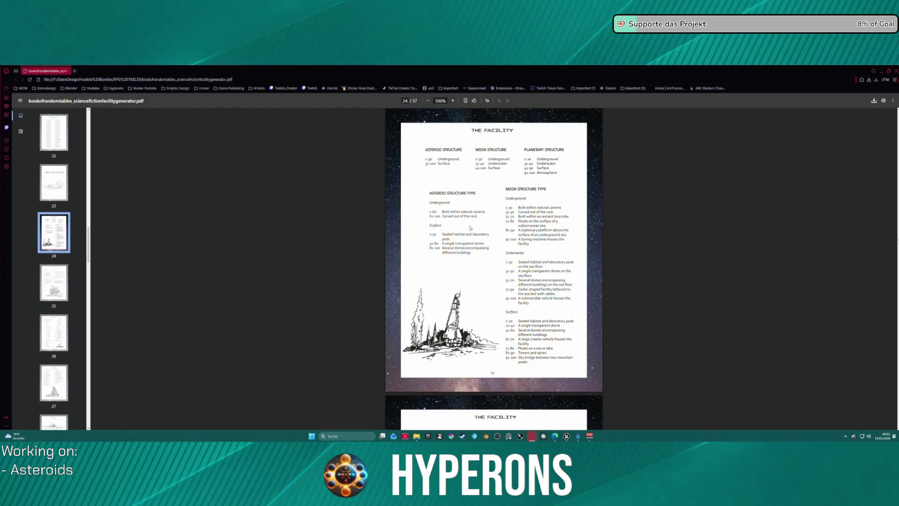
key(Page_Up)
key(Page_Up)
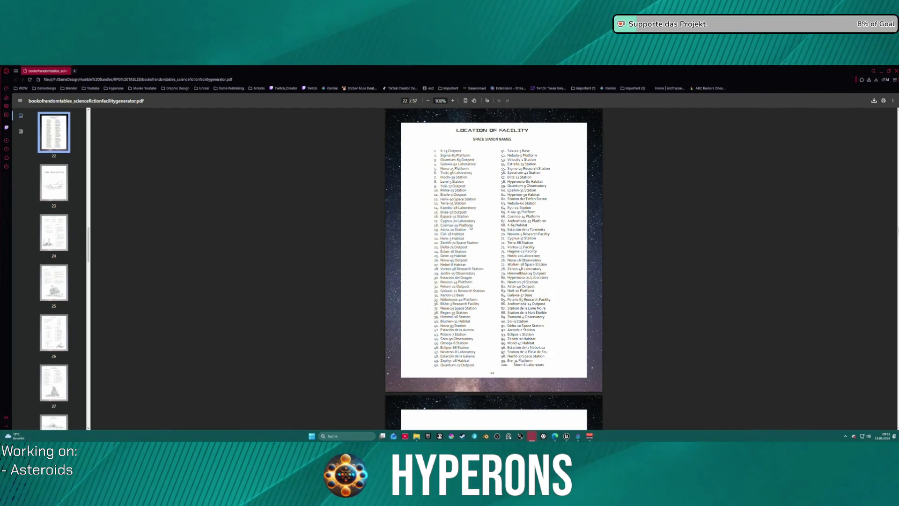
key(Page_Up)
key(Page_Up)
key(Page_Up)
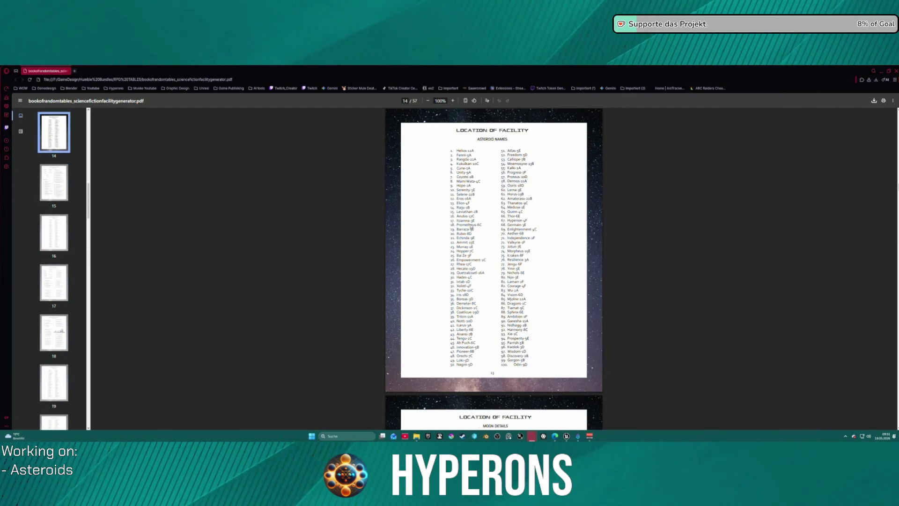
key(Page_Up)
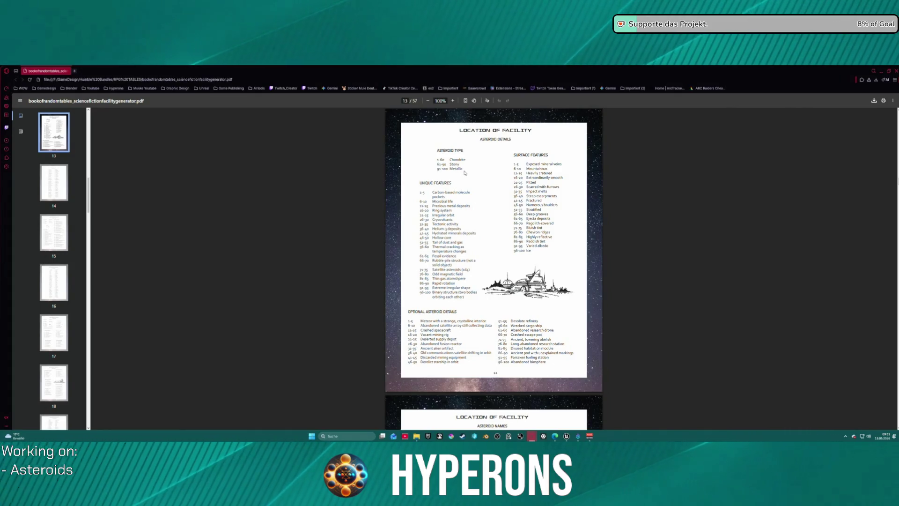
scroll(464, 169, up, 1)
scroll(463, 170, up, 2)
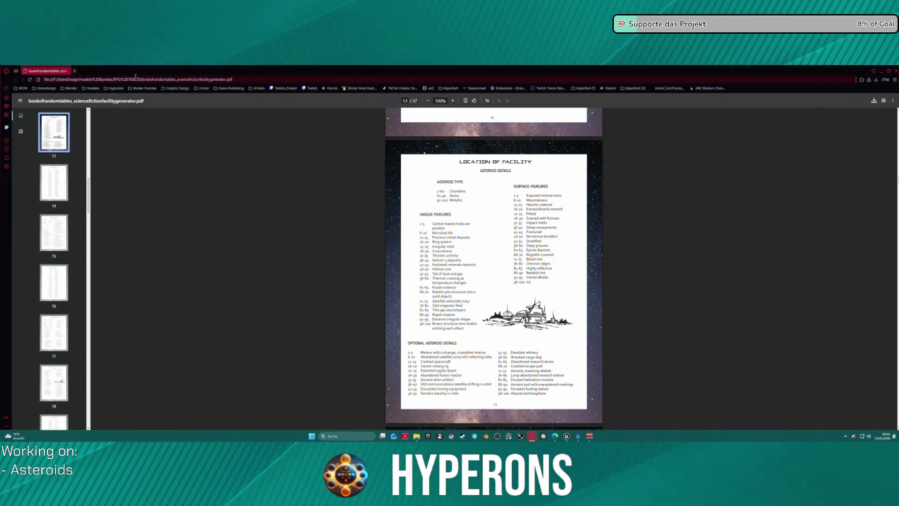
drag(217, 79, 360, 67)
key(alt+Tab)
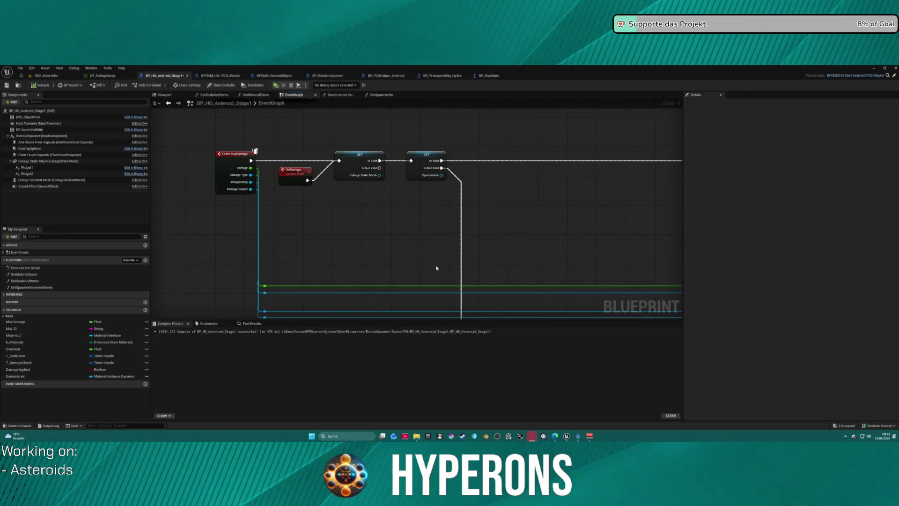
Check the BPChild_HarvestObject graph, then return to BP_HO_Asteroid_Stage1's event graph.
scroll(413, 260, down, 4)
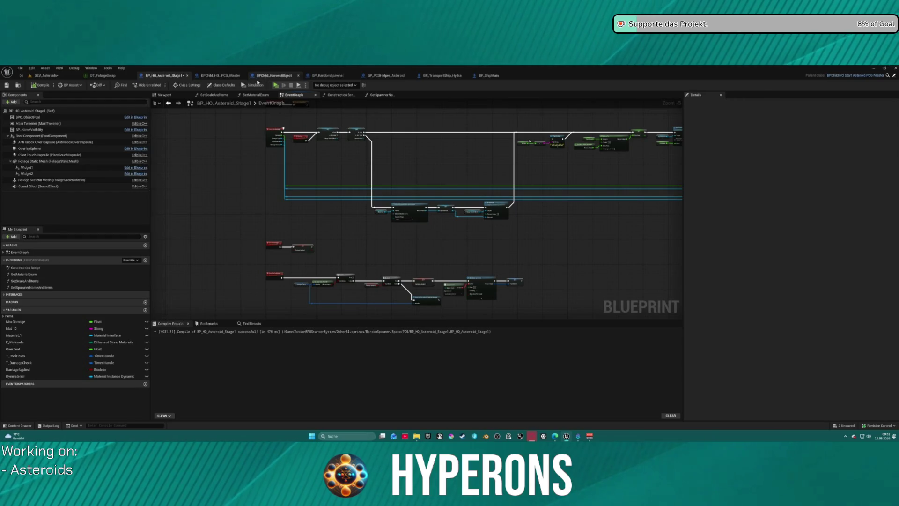
click(271, 76)
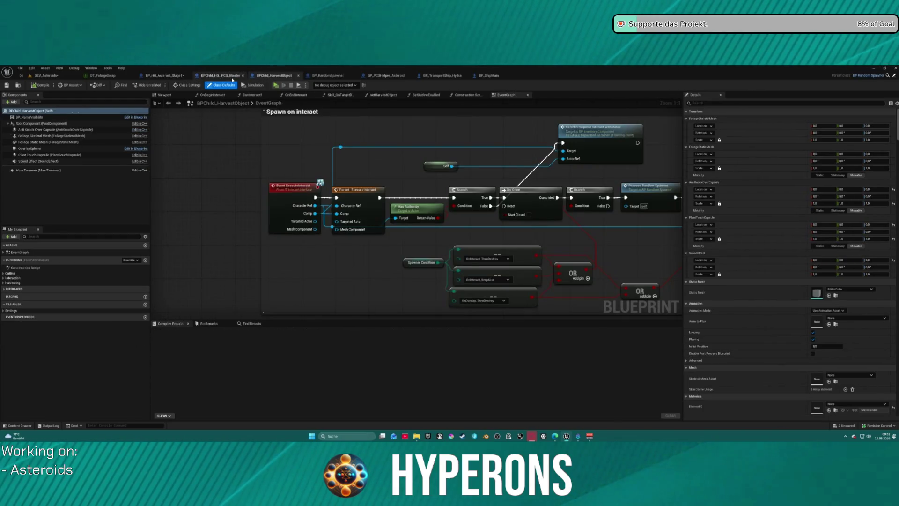
click(165, 75)
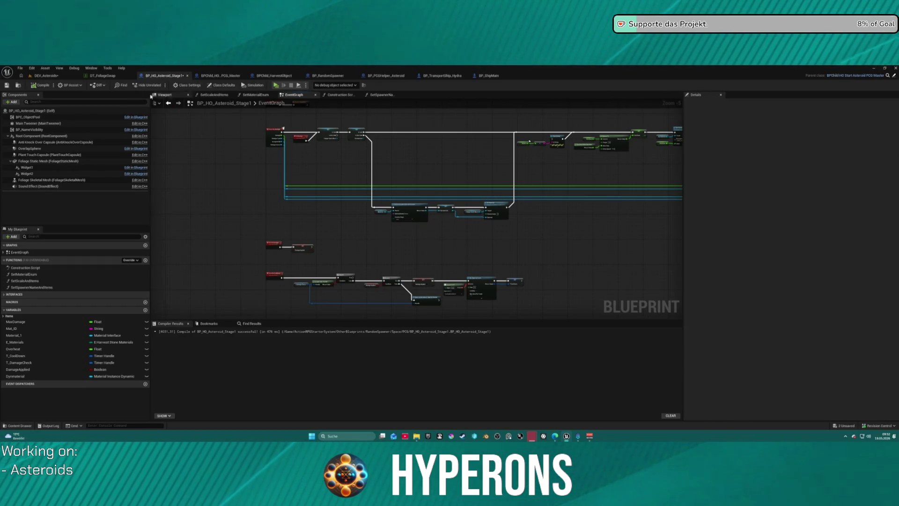
Browse the Content Drawer to SpaceObjects > Asteroids > PCG and open PCG_AsteroidBelt_Cluster_Swap.
key(ctrl+space)
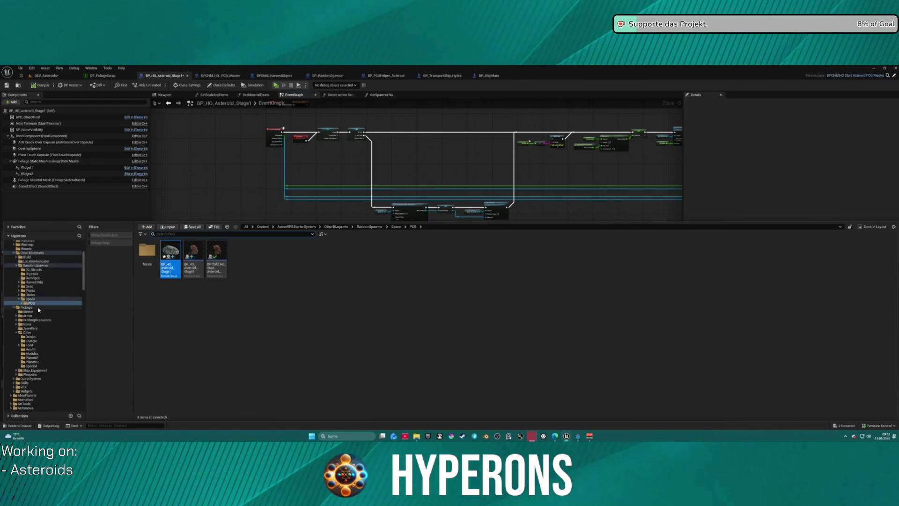
click(31, 300)
scroll(52, 318, down, 10)
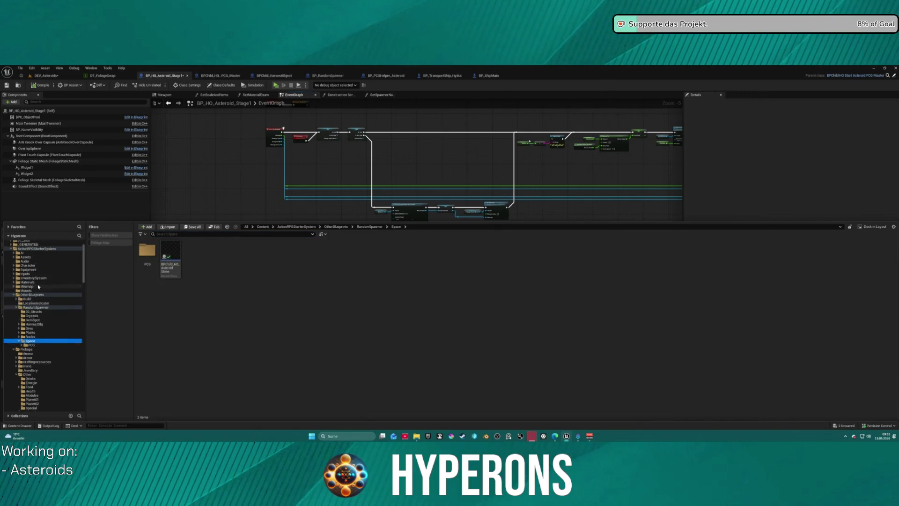
scroll(46, 333, down, 9)
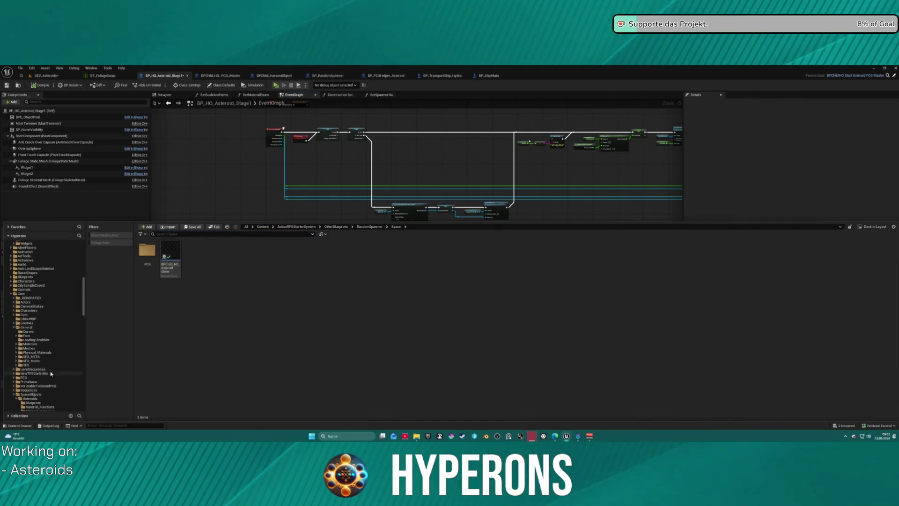
click(49, 320)
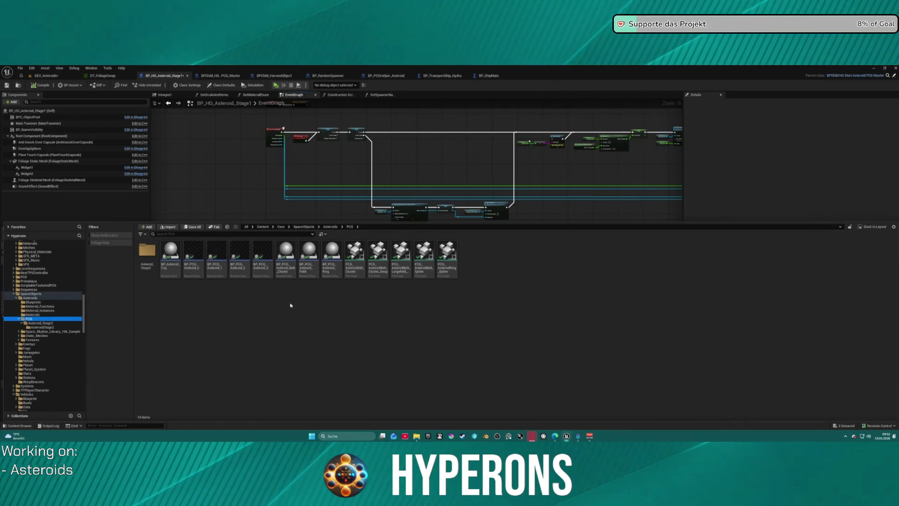
click(378, 255)
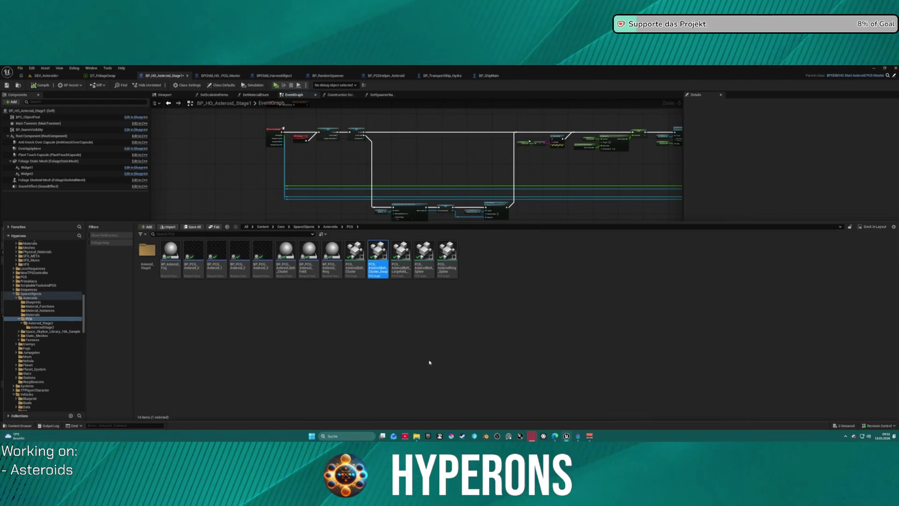
key(Return)
scroll(332, 190, up, 4)
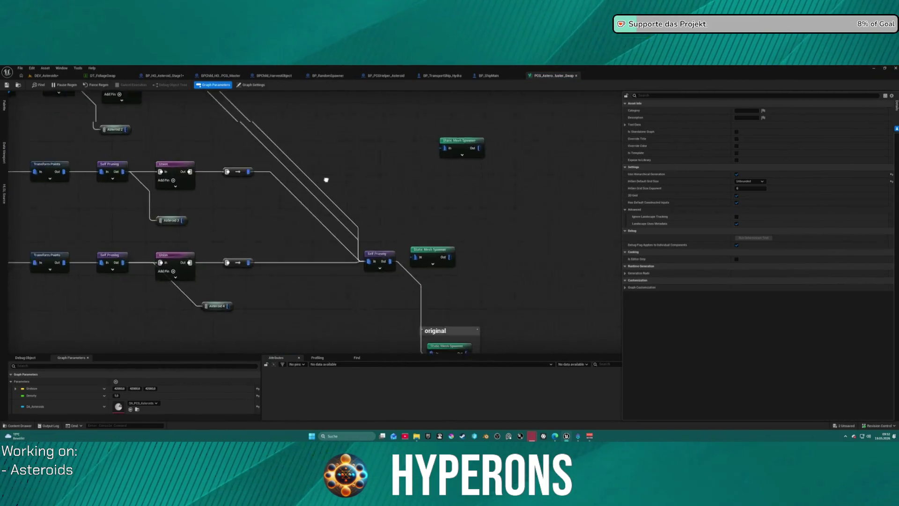
drag(332, 190, 302, 79)
click(424, 247)
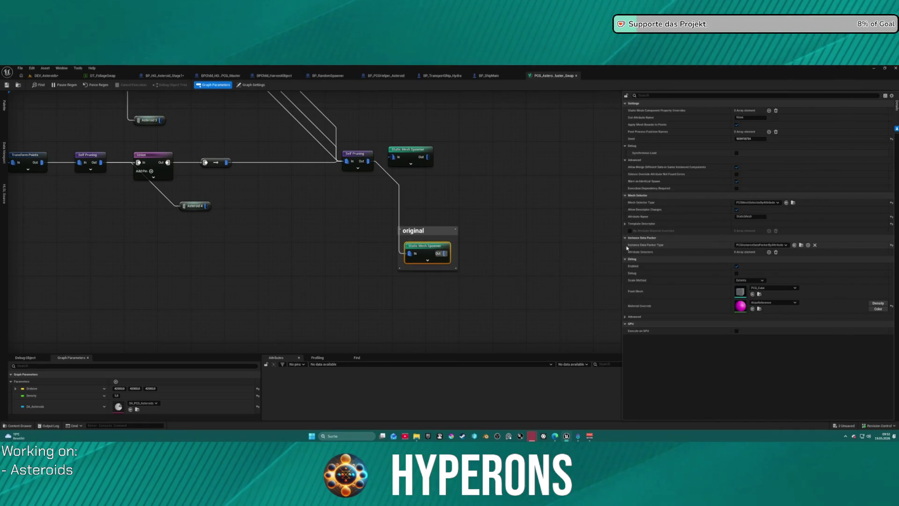
click(626, 224)
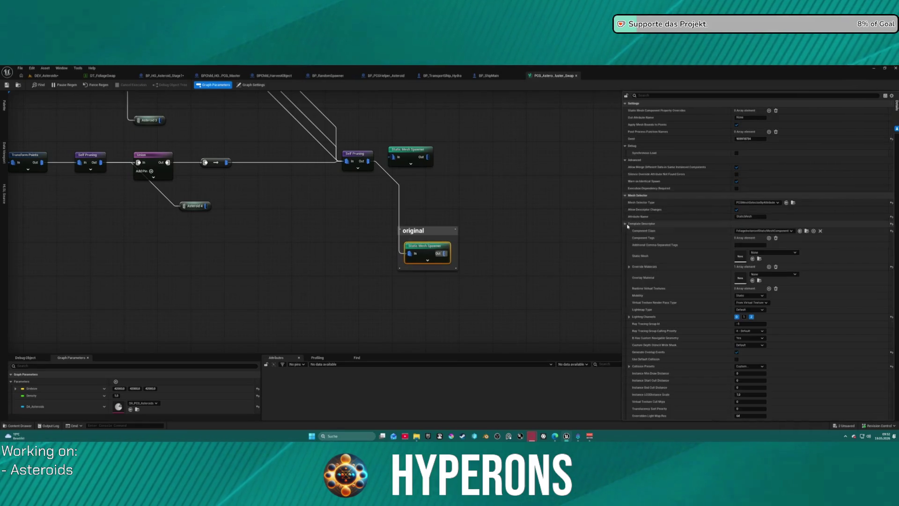
click(629, 267)
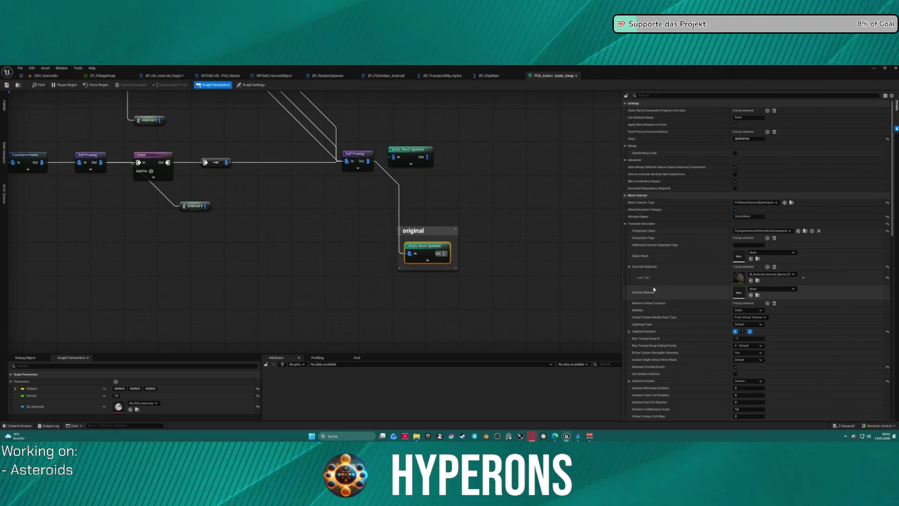
click(752, 280)
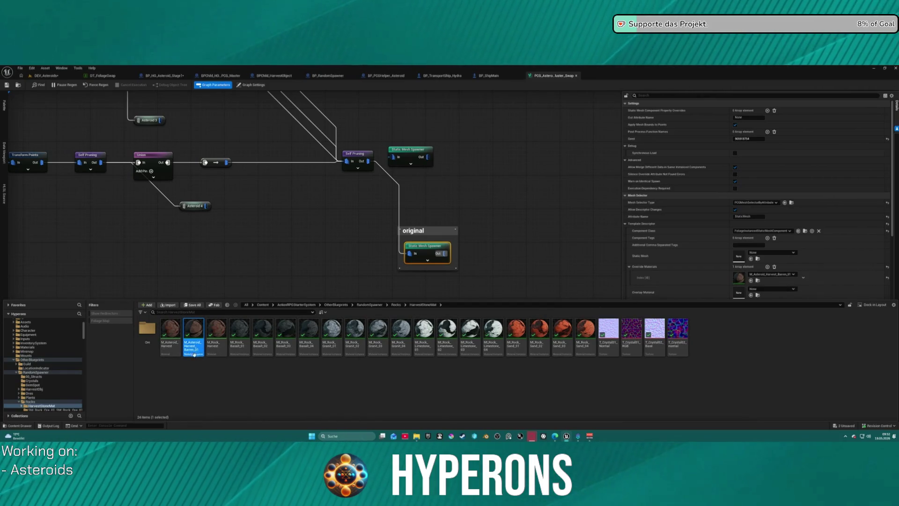
click(209, 409)
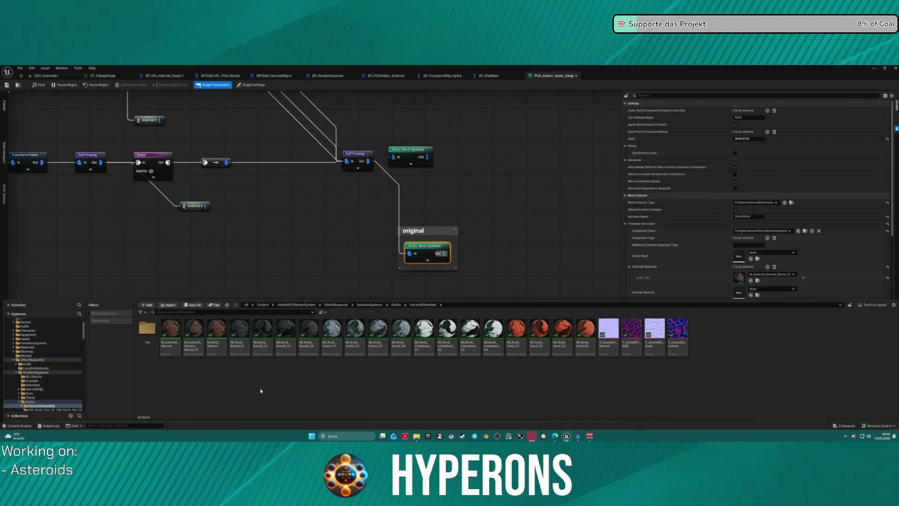
mouse_move(198, 350)
mouse_move(352, 355)
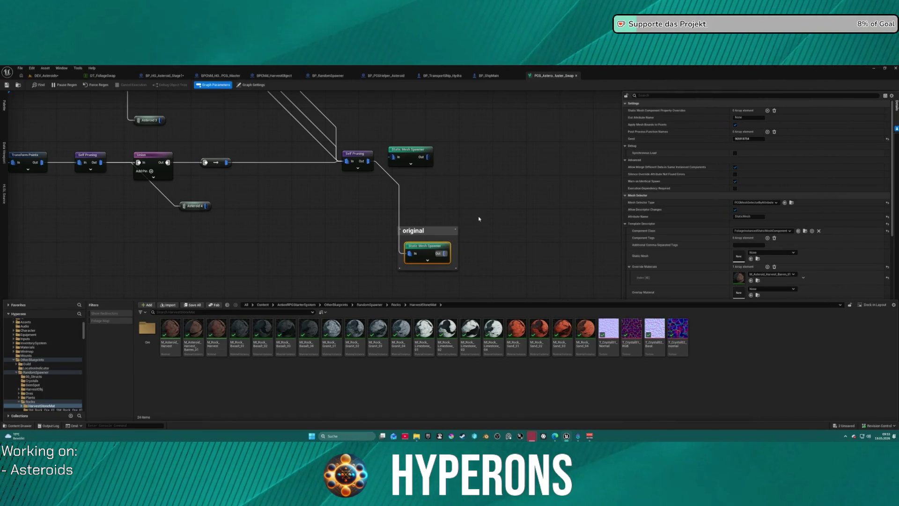
click(462, 203)
click(475, 305)
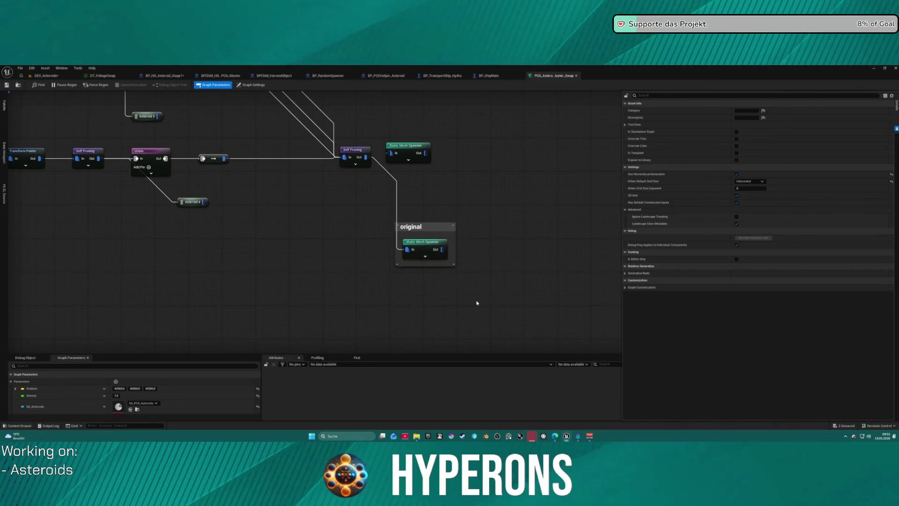
Box-select the 'original' comment group and move it up and to the right.
key(ctrl+space)
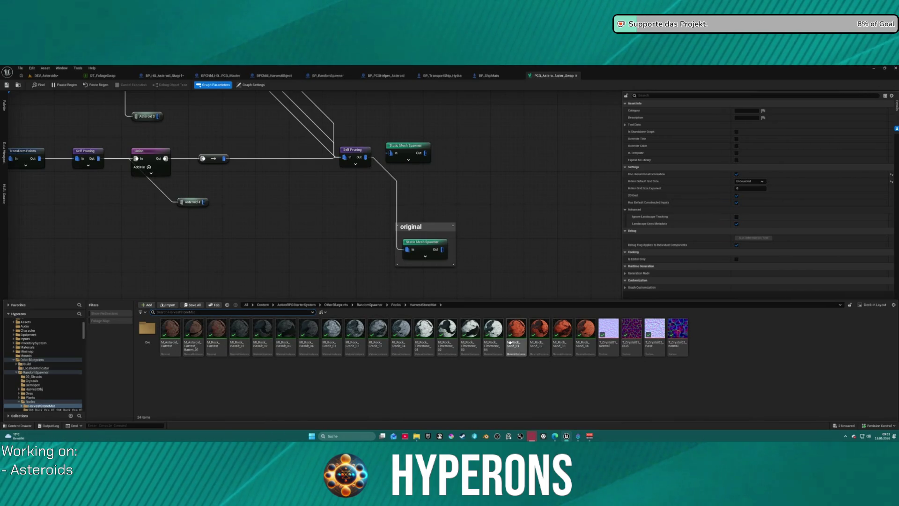
mouse_move(484, 322)
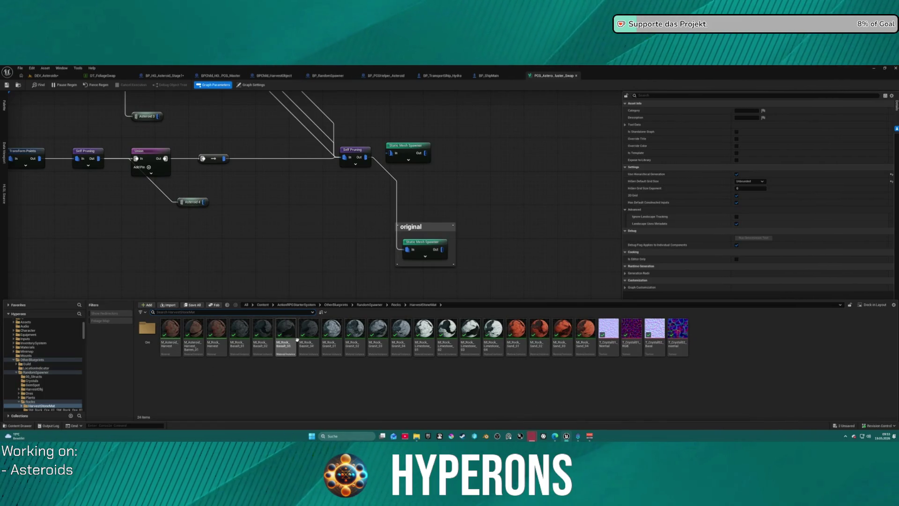
mouse_move(150, 334)
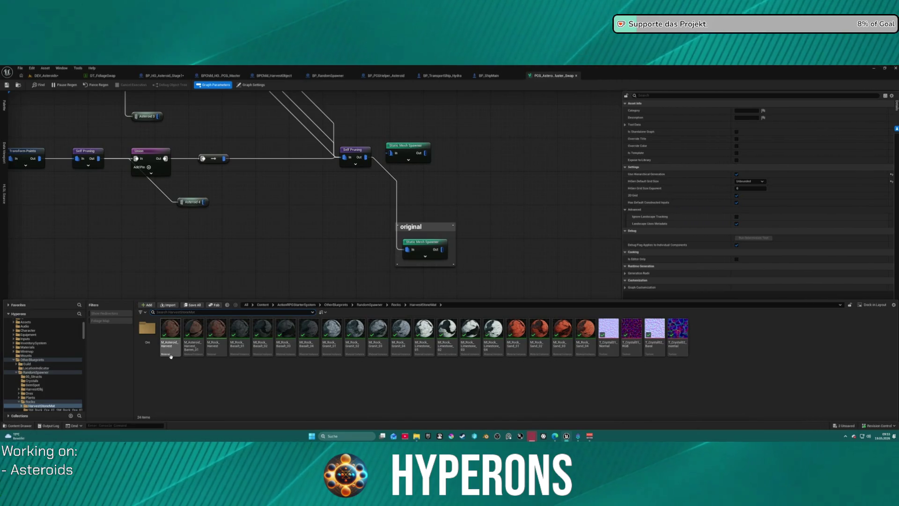
mouse_move(170, 353)
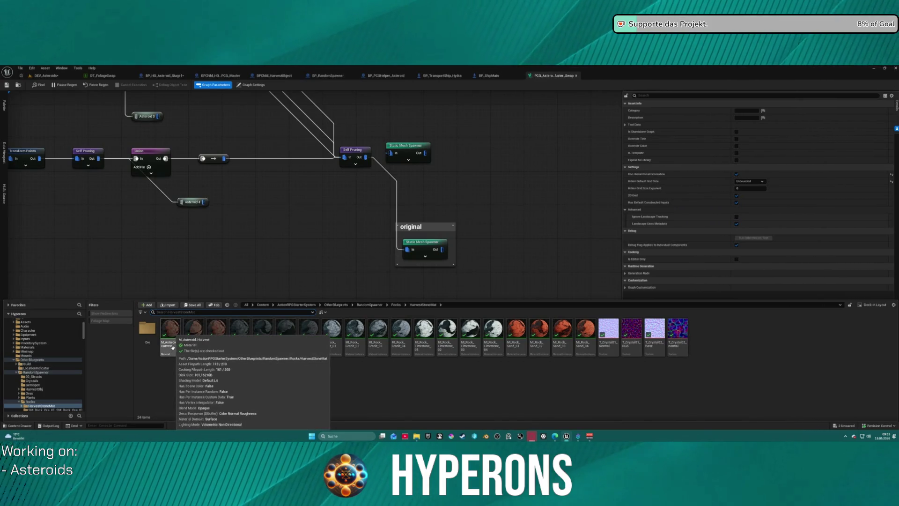
drag(347, 220, 480, 273)
mouse_move(435, 227)
mouse_down()
mouse_move(509, 184)
mouse_move(485, 166)
mouse_up()
Move the top Static Mesh Spawner down, nudge the original group up, then return to BP_HO_Asteroid_Stage1.
click(427, 145)
mouse_move(408, 146)
mouse_down()
mouse_move(503, 234)
mouse_move(483, 231)
mouse_up()
click(473, 180)
drag(473, 180, 477, 155)
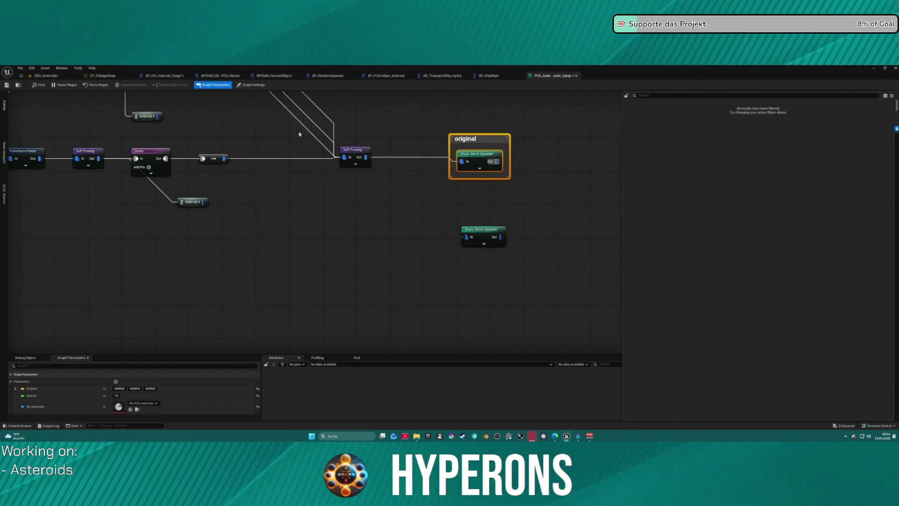
click(169, 76)
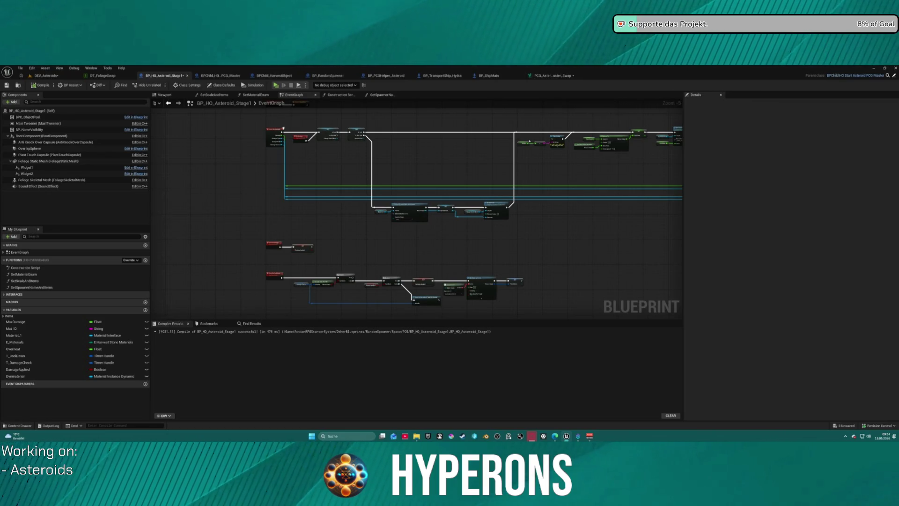
In the Construction Script, move the SET Mat ID node above the execution line.
click(340, 95)
mouse_move(444, 153)
mouse_down()
mouse_move(558, 151)
mouse_move(213, 161)
mouse_move(339, 190)
mouse_up()
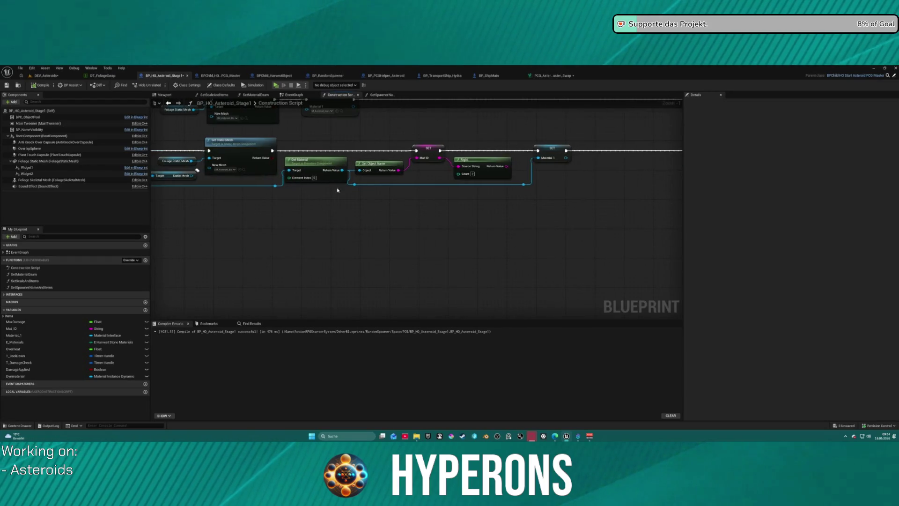
mouse_move(422, 152)
mouse_down()
mouse_move(468, 151)
mouse_move(433, 152)
mouse_move(422, 140)
mouse_up()
drag(616, 146, 524, 132)
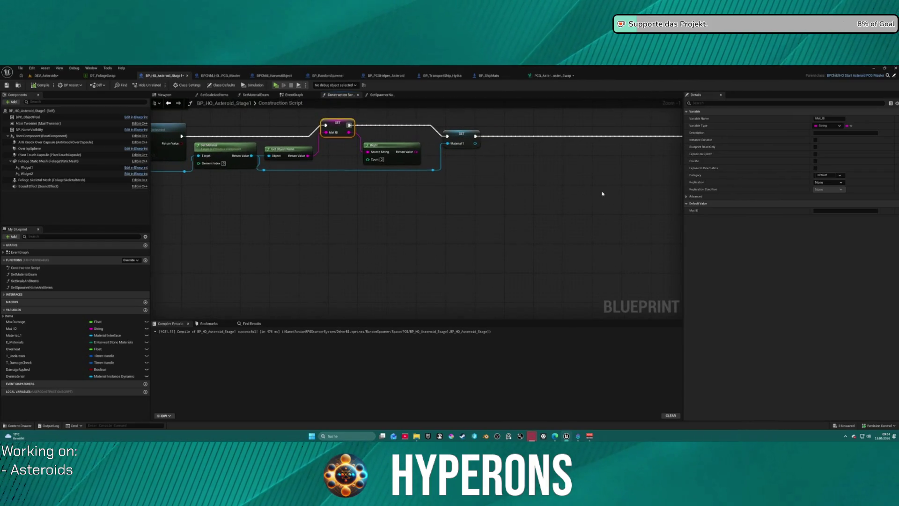
drag(618, 191, 537, 185)
Inspect the SetMaterialEnum function's ore branches, from MI_Ore_Aluminium through Coal and Cobalt.
double_click(665, 128)
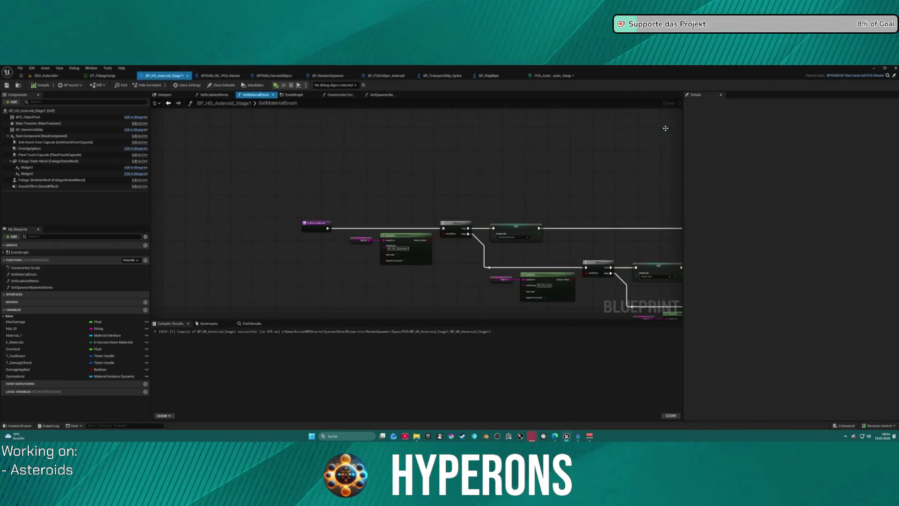
scroll(388, 139, up, 3)
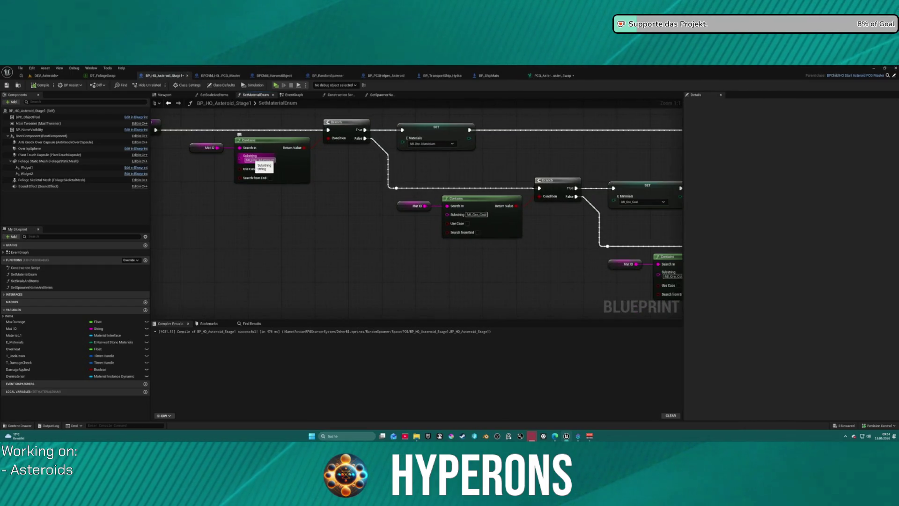
click(258, 160)
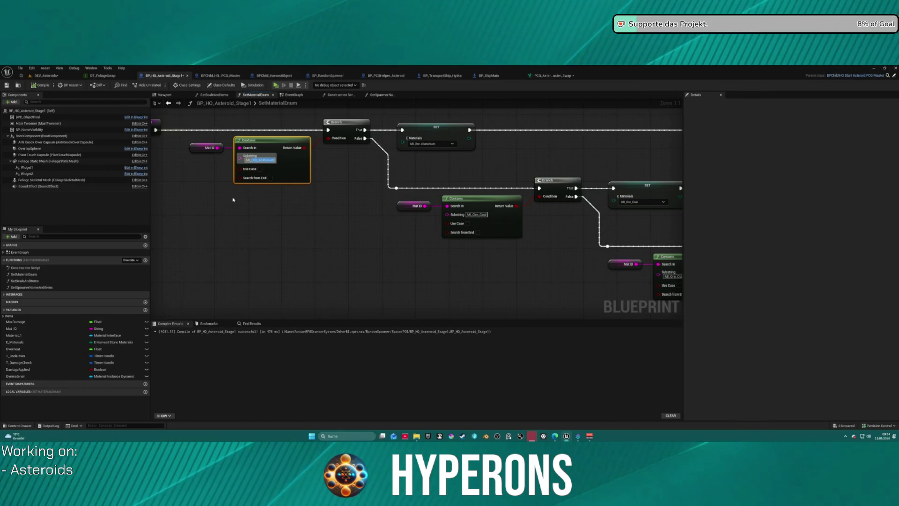
mouse_move(472, 204)
mouse_down()
mouse_move(457, 260)
mouse_move(538, 300)
mouse_up()
mouse_move(374, 188)
mouse_down()
mouse_move(469, 243)
mouse_move(428, 212)
mouse_move(682, 178)
mouse_up()
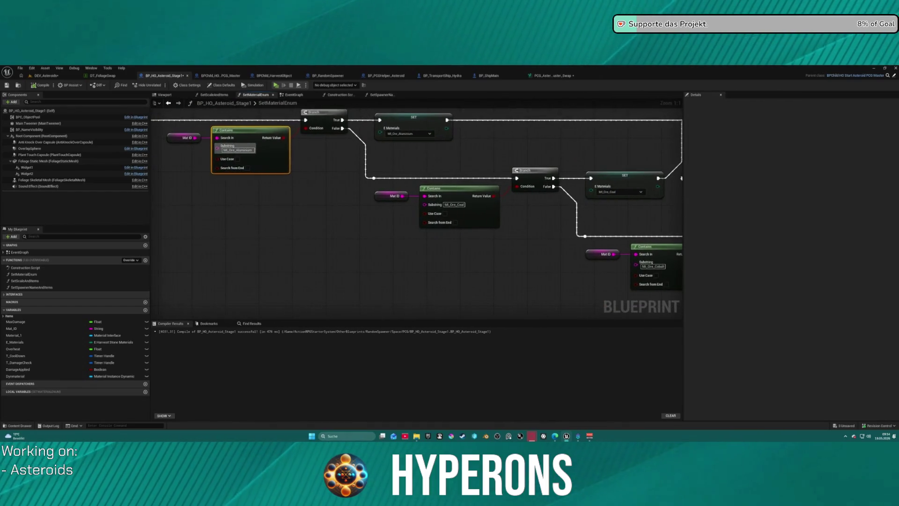
scroll(402, 128, down, 4)
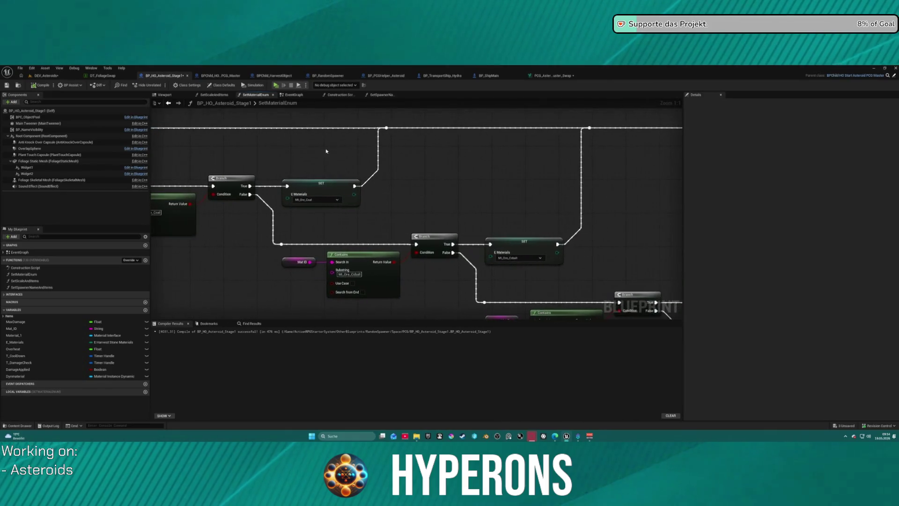
mouse_move(584, 191)
mouse_down()
mouse_move(467, 197)
mouse_move(514, 164)
mouse_move(518, 191)
mouse_move(509, 184)
mouse_up()
scroll(342, 147, down, 1)
scroll(202, 287, up, 2)
drag(401, 306, 415, 246)
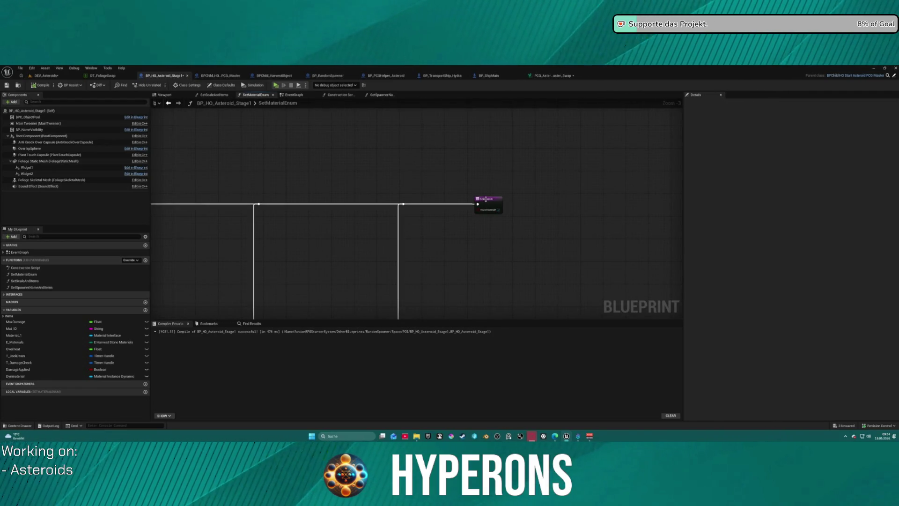
Inspect the SetSpawnerNameAndItems and SetScaleAndItems functions, then go back to DEV_Asteroids.
click(377, 95)
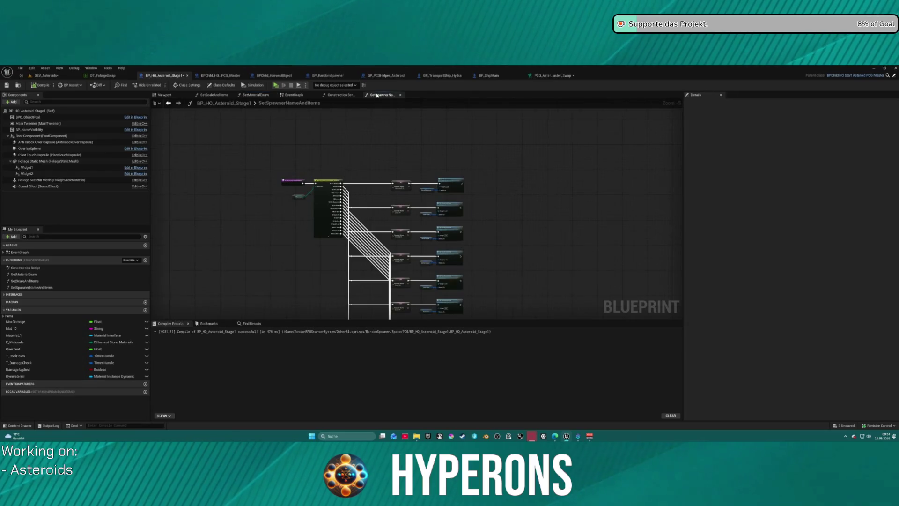
scroll(325, 191, up, 1)
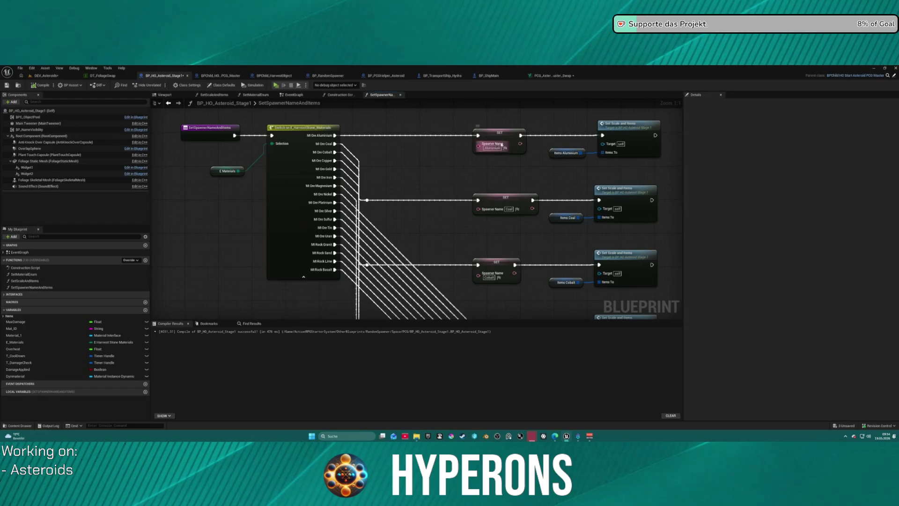
double_click(623, 140)
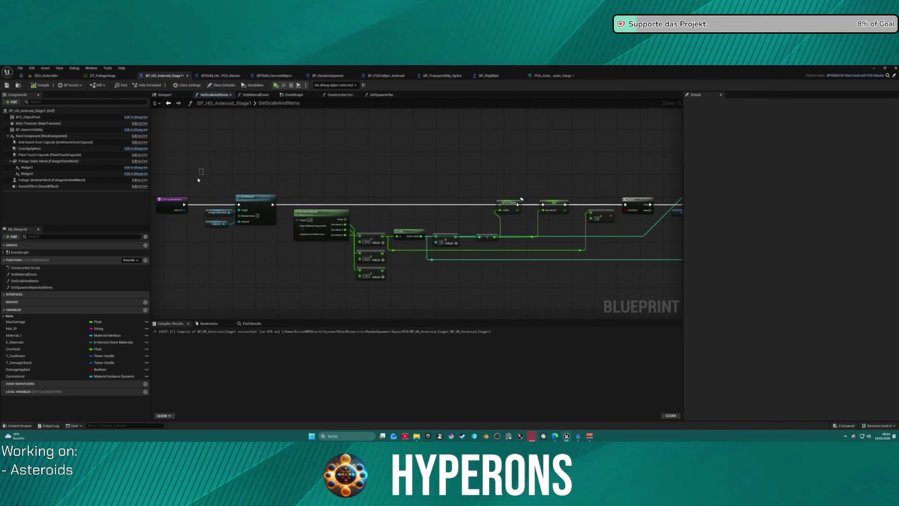
click(250, 208)
drag(381, 202, 362, 170)
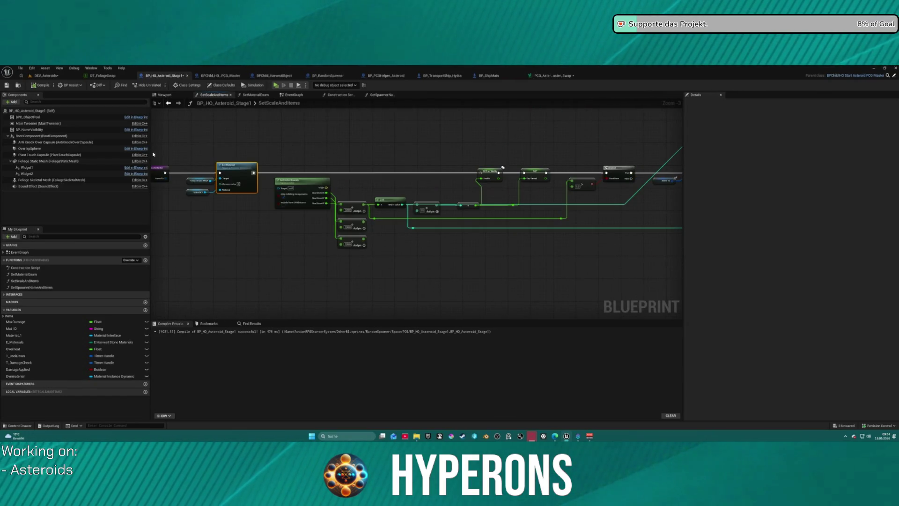
scroll(596, 173, up, 2)
mouse_move(597, 173)
mouse_down()
mouse_move(507, 255)
mouse_move(422, 211)
mouse_up()
mouse_move(260, 170)
mouse_down()
mouse_move(325, 170)
mouse_move(326, 217)
mouse_up()
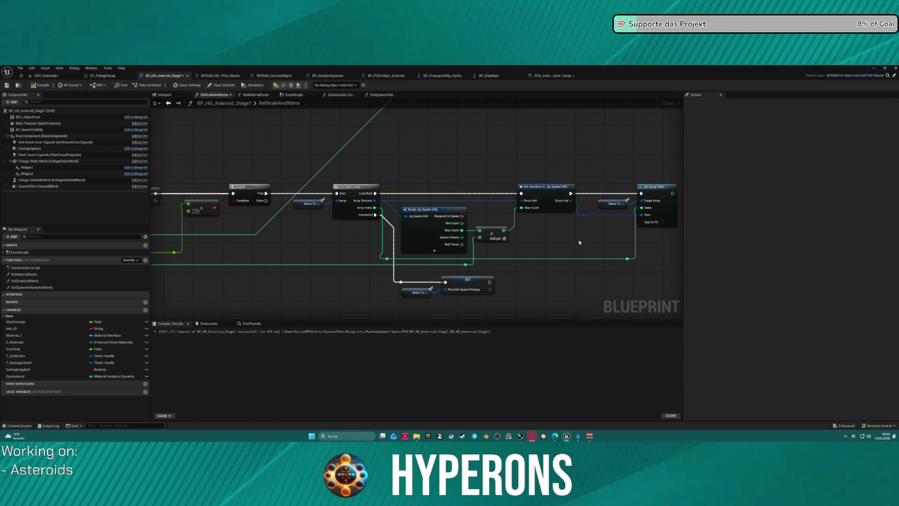
key(Home)
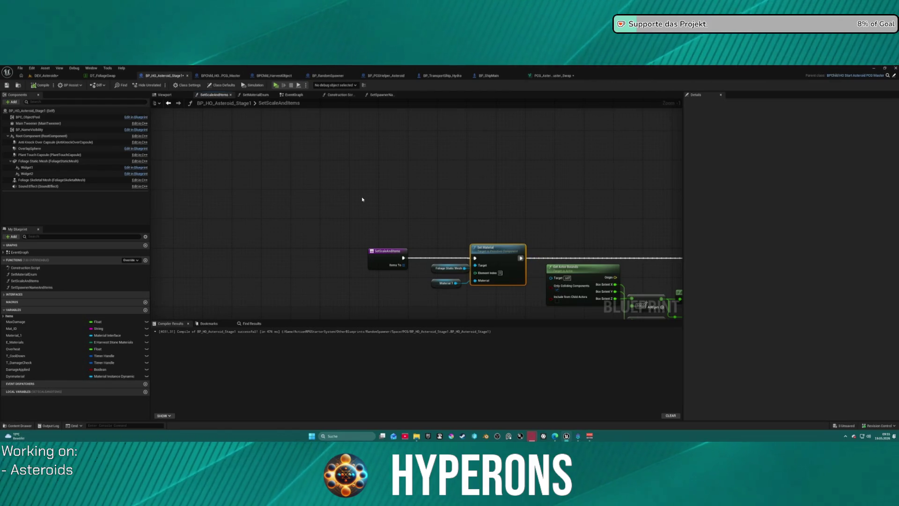
click(46, 75)
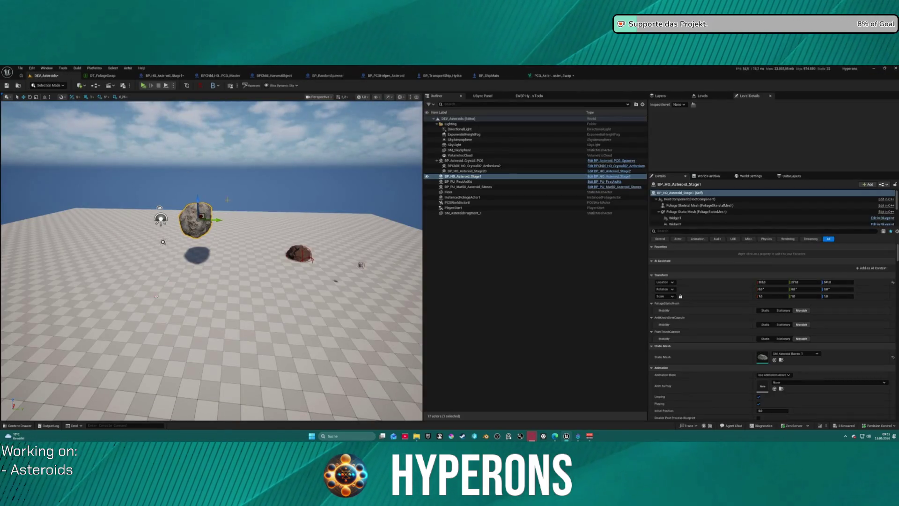
Orbit around the test plane and open the Content Drawer on the HarvestStoneMat folder.
scroll(176, 227, down, 5)
drag(177, 226, 175, 260)
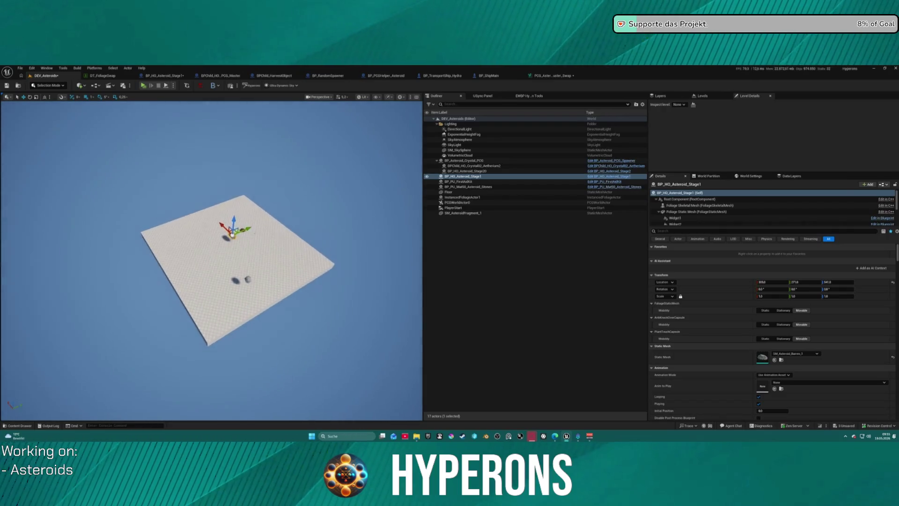
scroll(256, 224, up, 3)
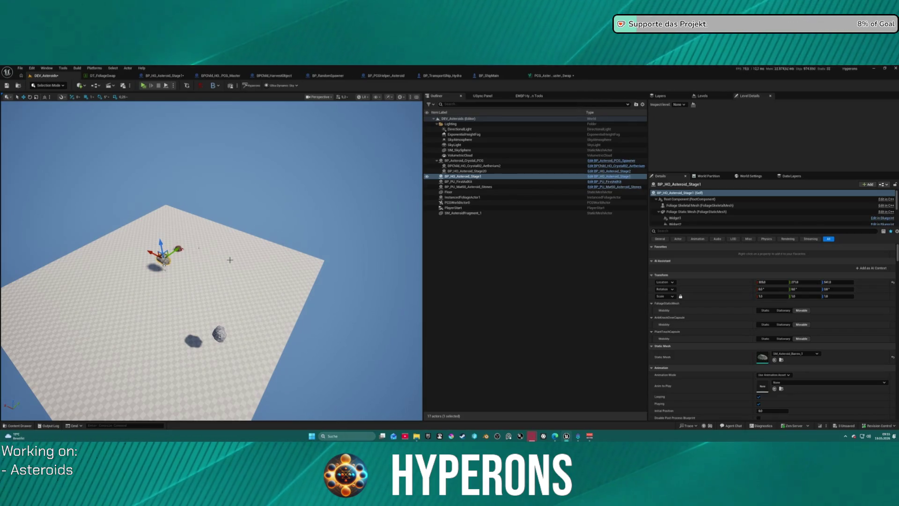
key(ctrl+space)
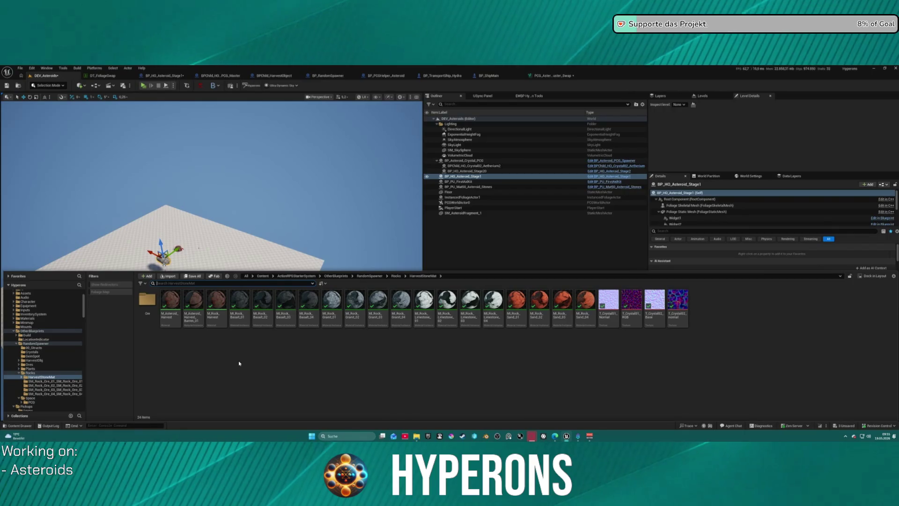
Create a new folder named Asteroids inside HarvestStoneMat.
right_click(190, 360)
click(171, 365)
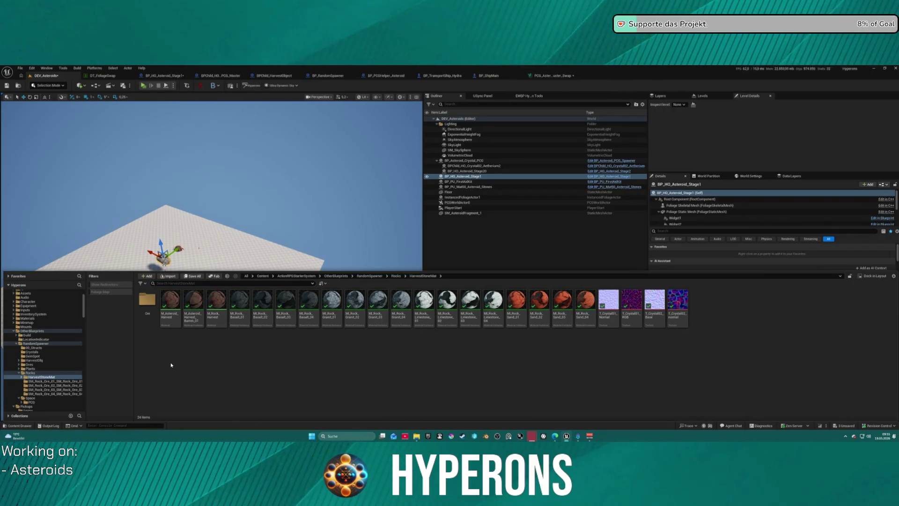
right_click(178, 357)
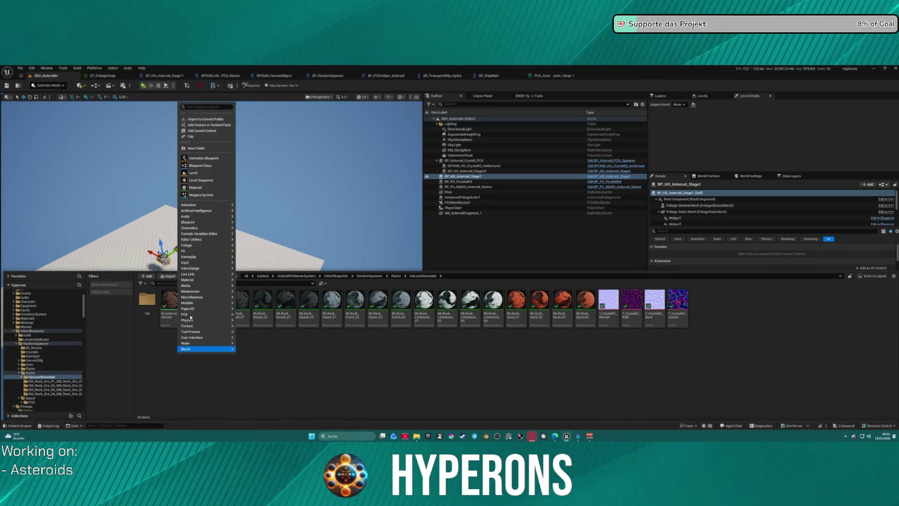
click(212, 149)
text(eroid)
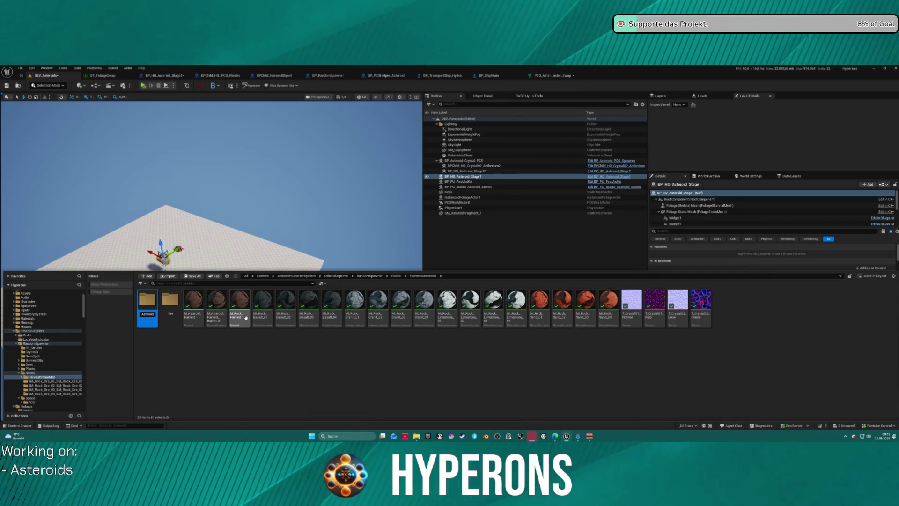
text(s)
key(Return)
Move M_Asteroid_Harvest_Barren_01 into Asteroids and make duplicates of it there.
drag(216, 302, 155, 301)
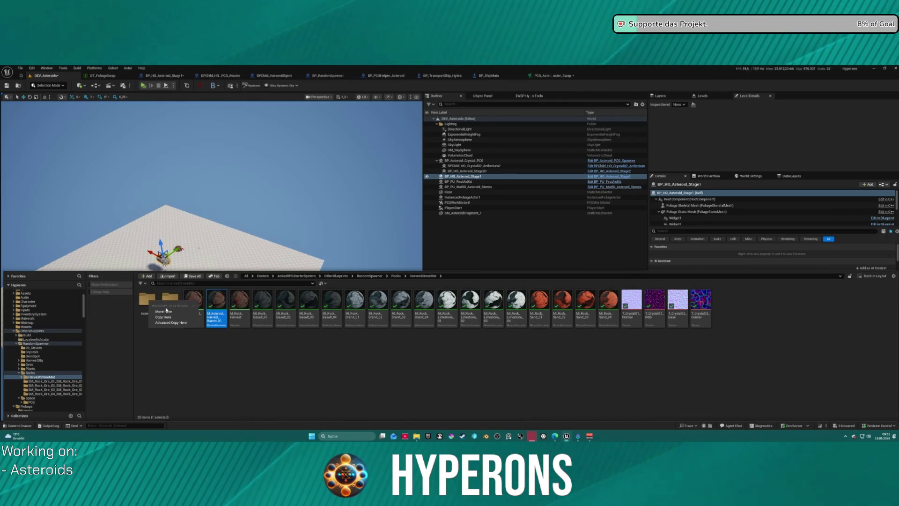
click(162, 311)
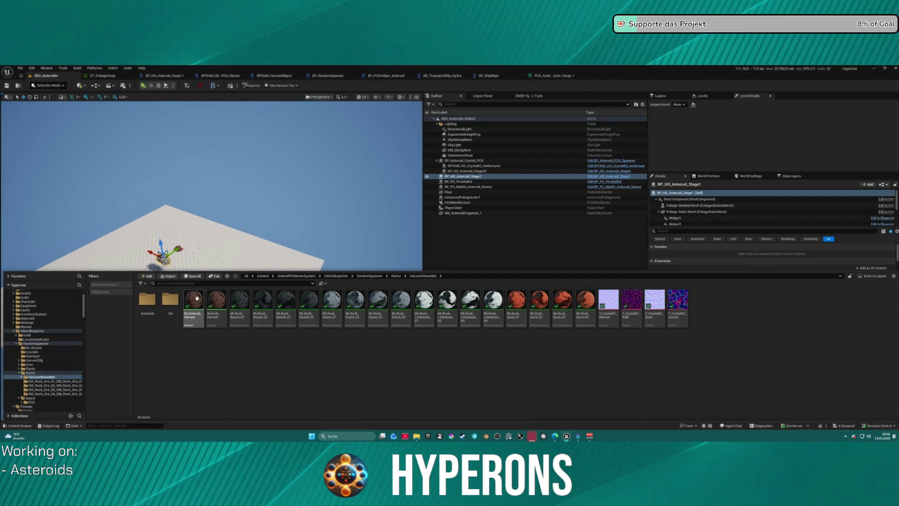
double_click(141, 295)
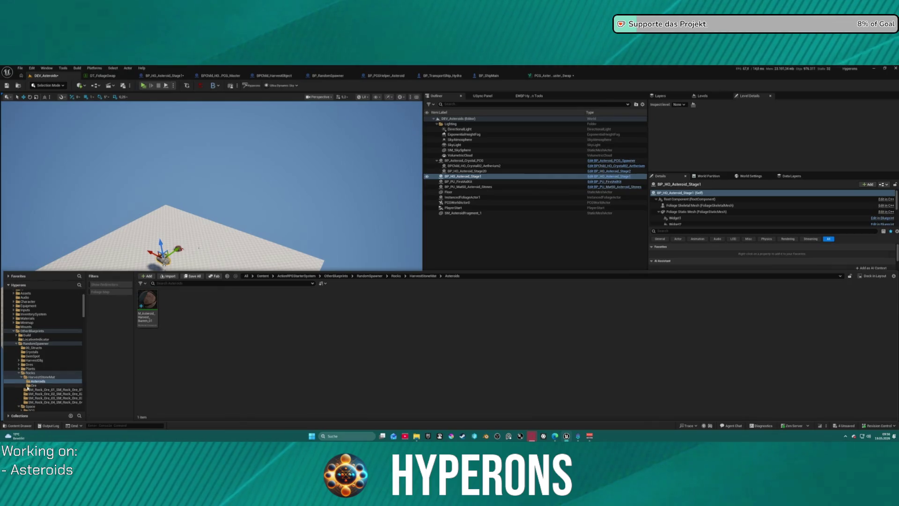
click(148, 306)
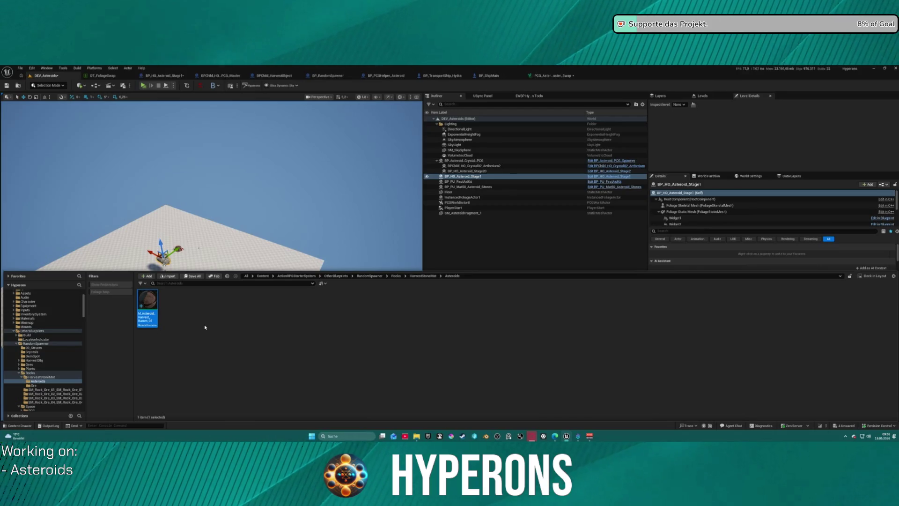
key(ctrl+w)
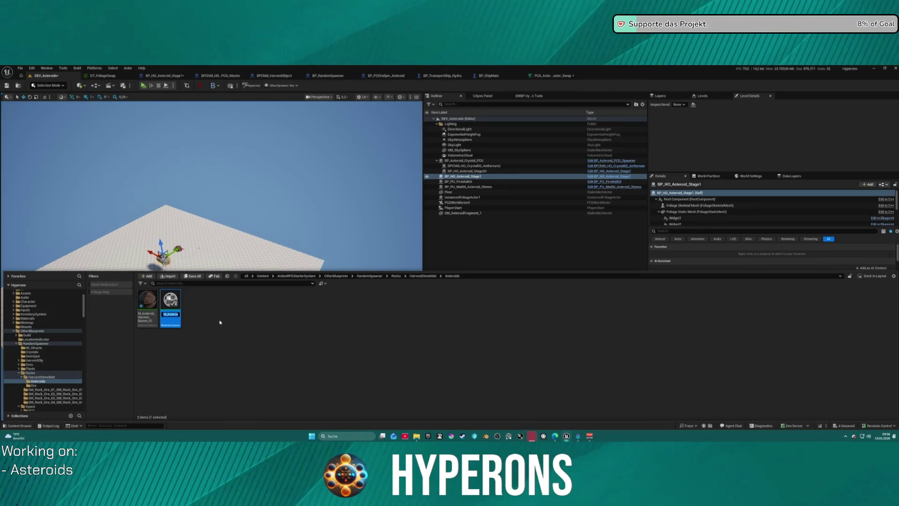
key(ctrl+s)
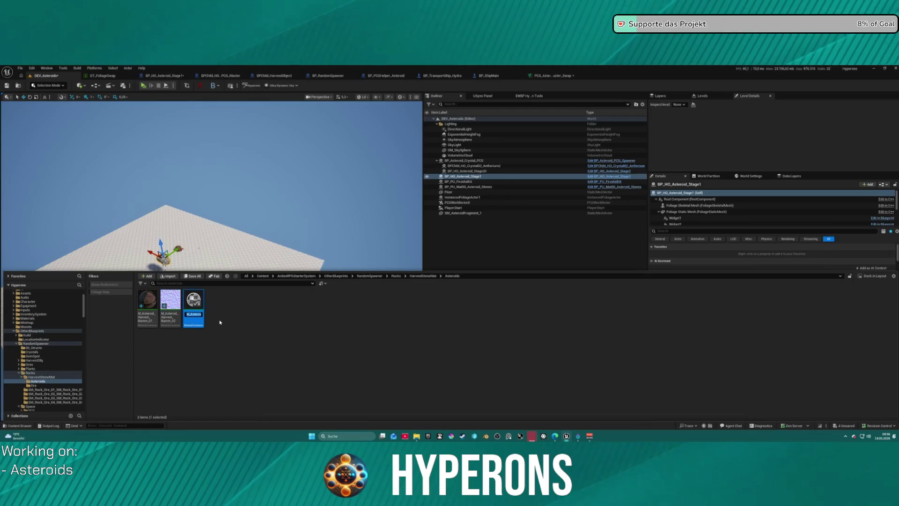
key(ctrl+w)
key(ctrl+w)
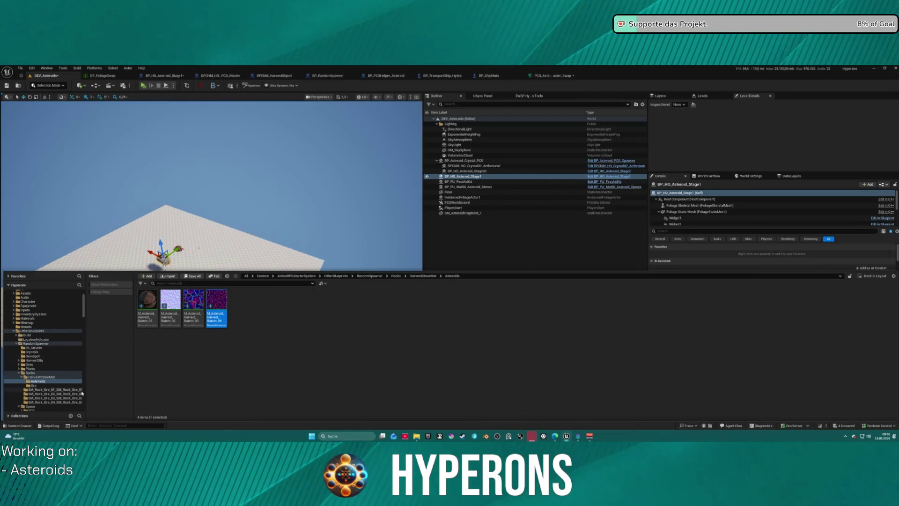
Settle on the DT_FoliageSwap table, clear its row selection, and open the Asteroids content drawer.
click(103, 76)
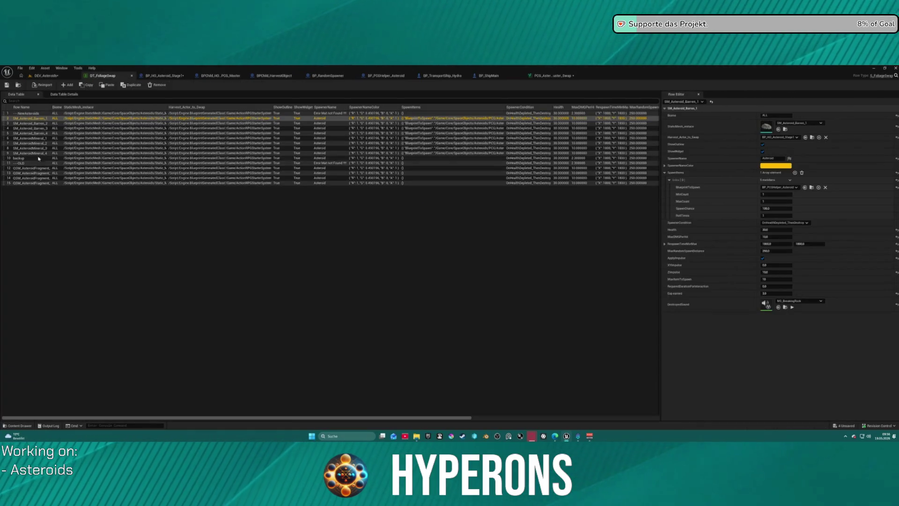
click(45, 75)
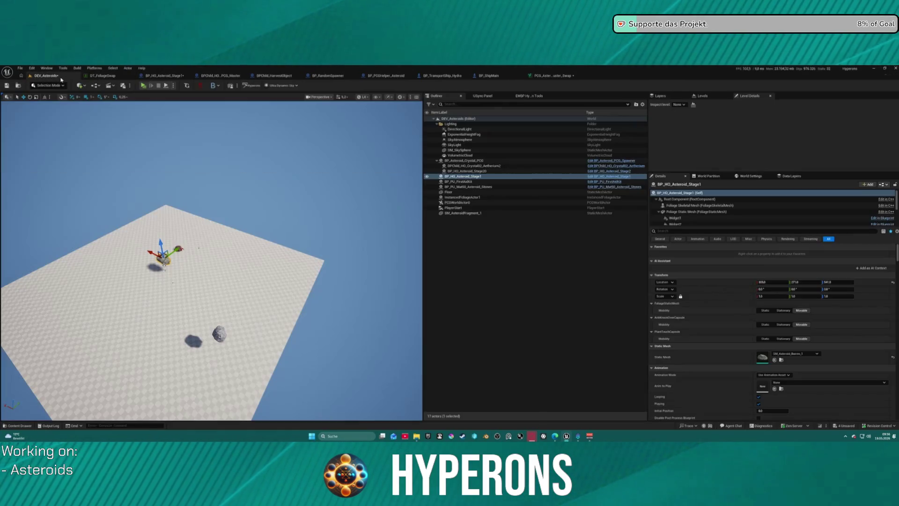
click(103, 76)
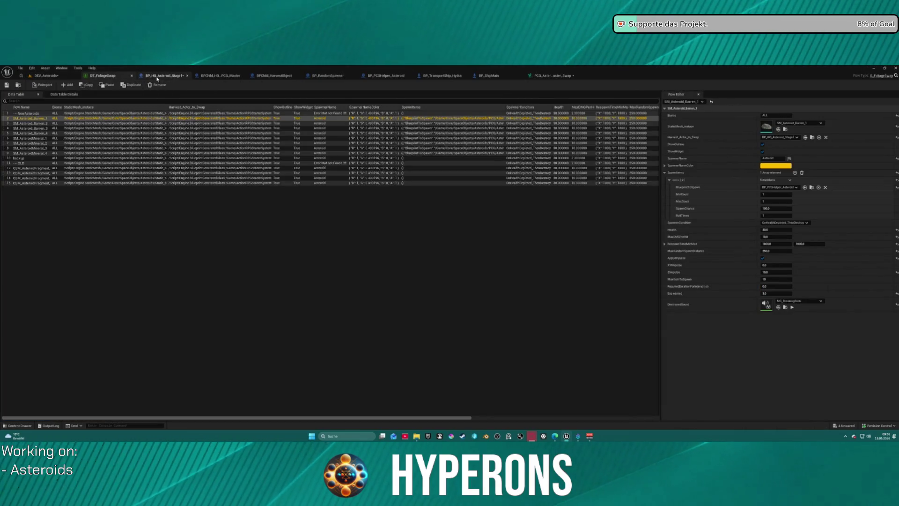
click(164, 76)
click(46, 75)
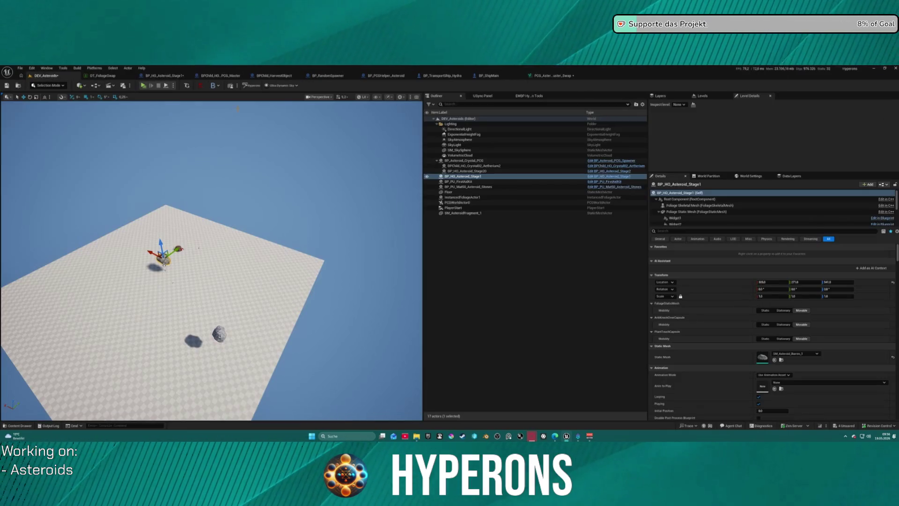
click(554, 76)
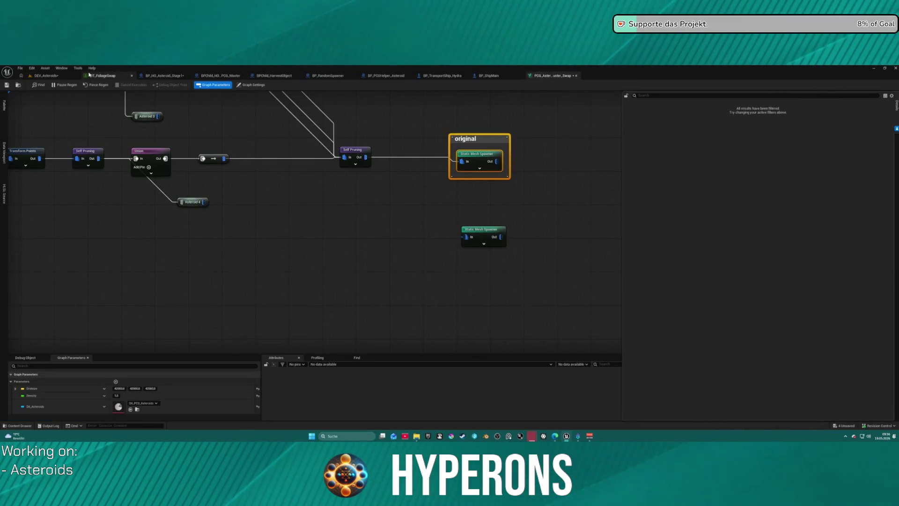
click(102, 75)
click(47, 75)
click(102, 75)
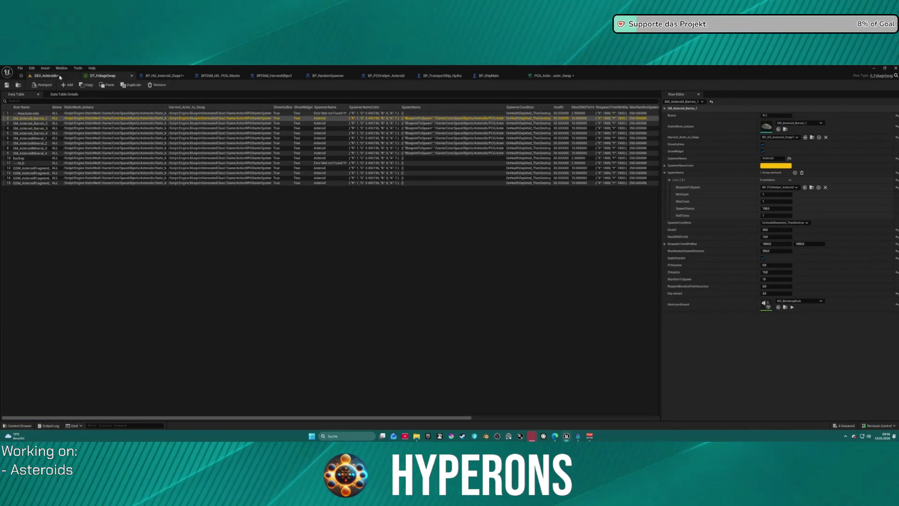
click(195, 366)
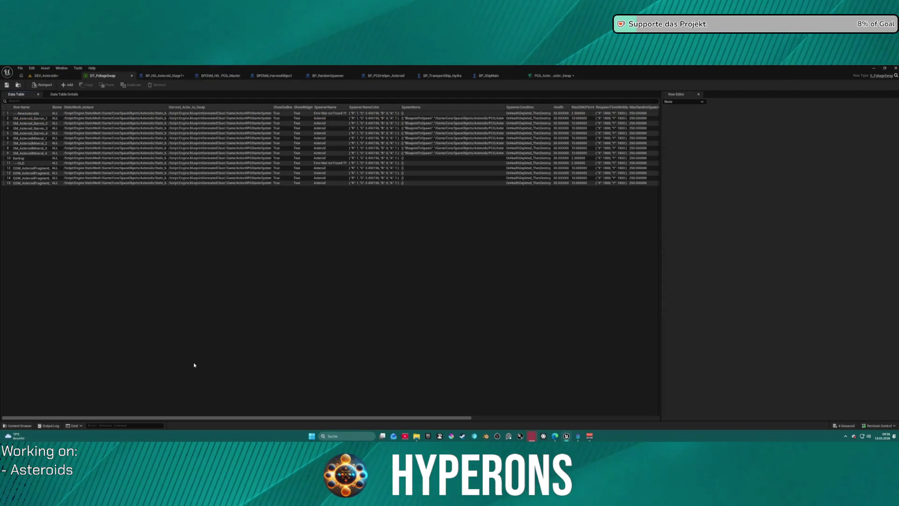
key(ctrl+space)
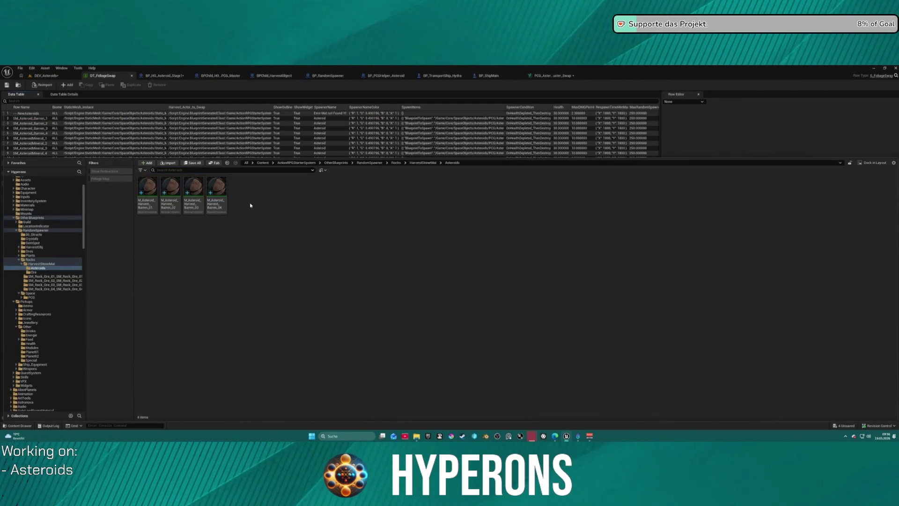
Duplicate M_Asteroid_Harvest_Barren_04 and rename the copy as the first Mineral instance.
key(ctrl+v)
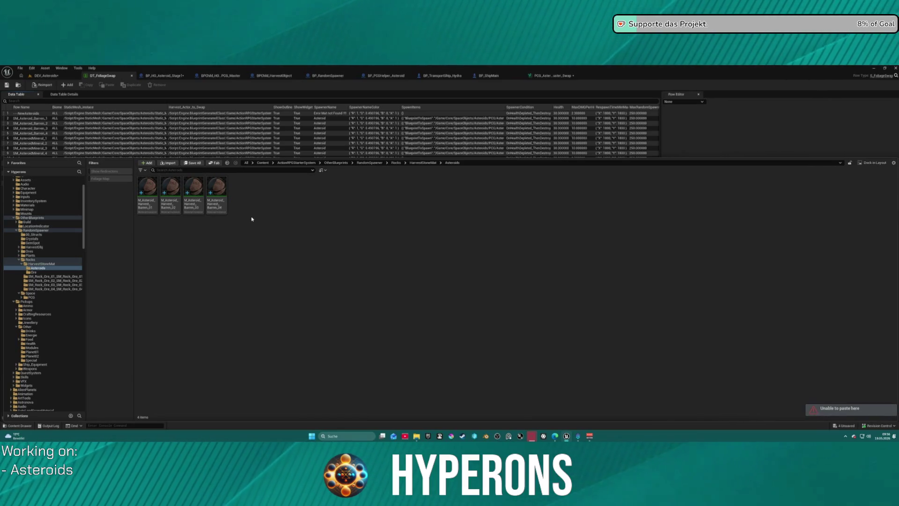
key(ctrl+v)
key(ctrl+v)
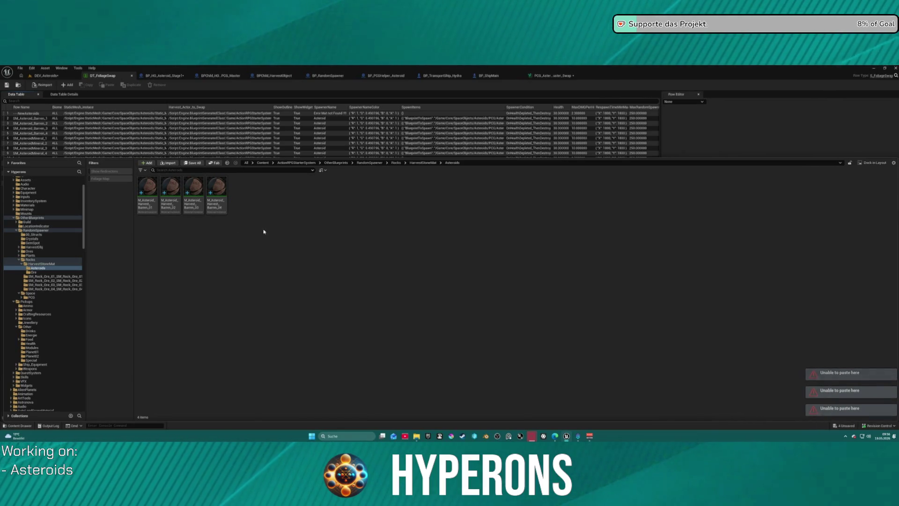
click(224, 203)
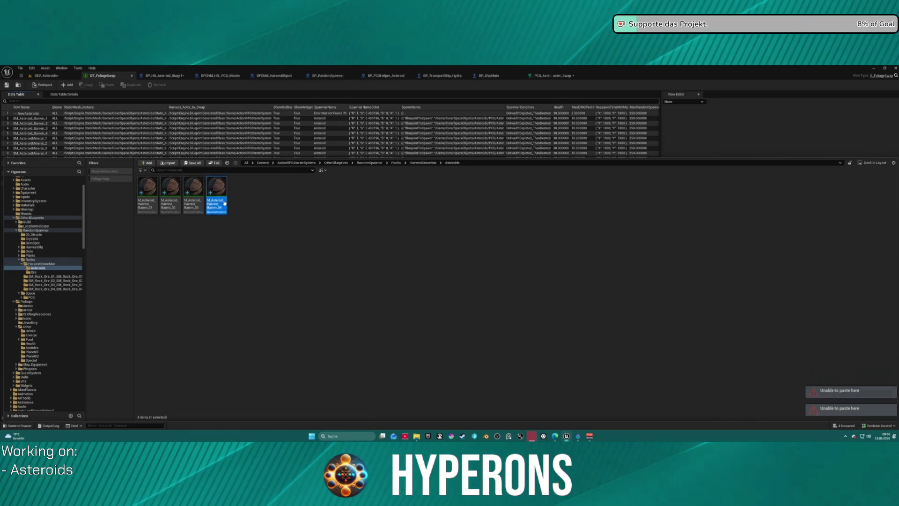
key(ctrl+d)
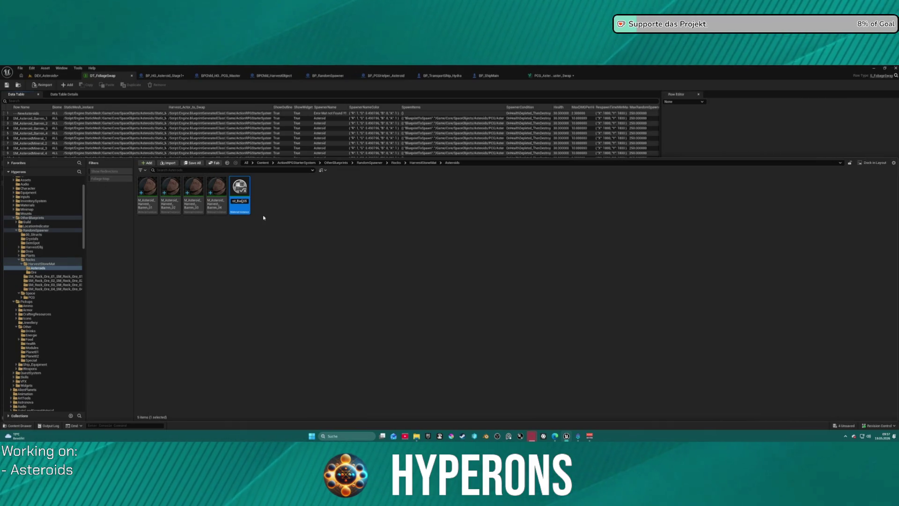
key(BackSpace)
key(BackSpace)
text(R)
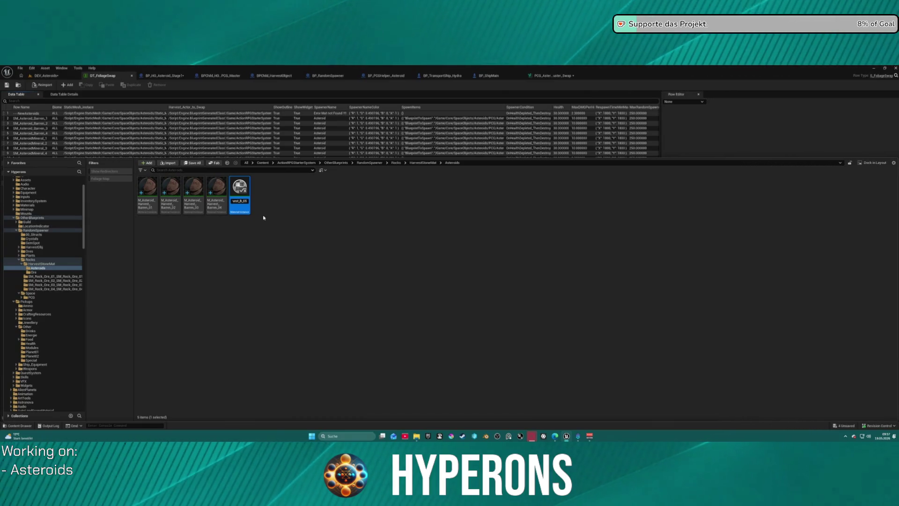
text(Mineral_)
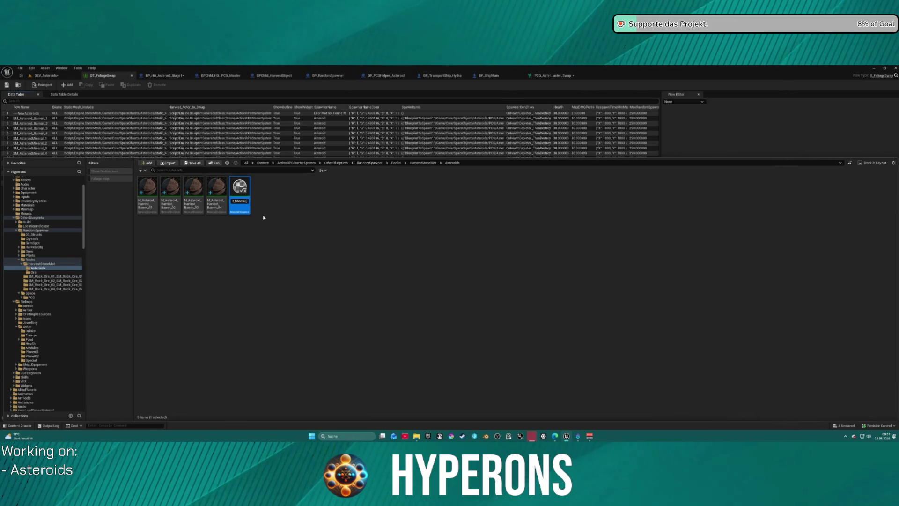
key(Return)
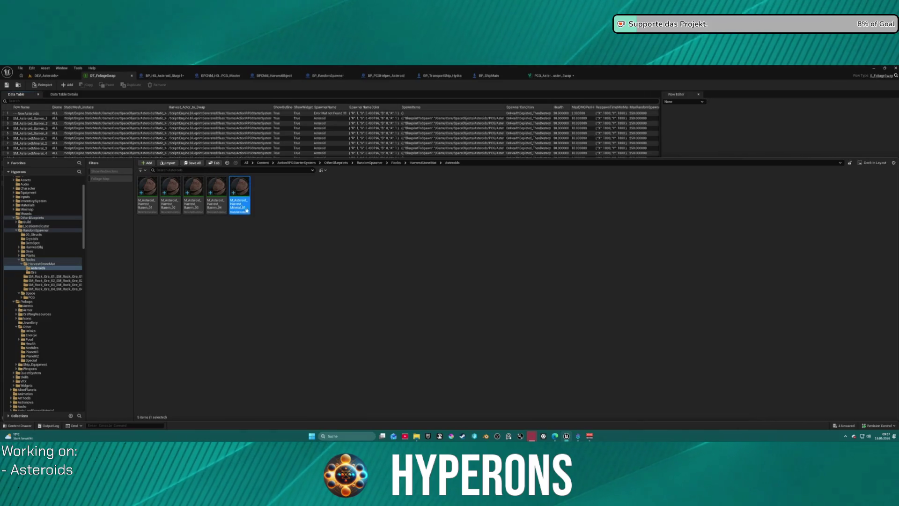
Copy the SM_AsteroidMineral_2 row name from the data table.
mouse_move(246, 209)
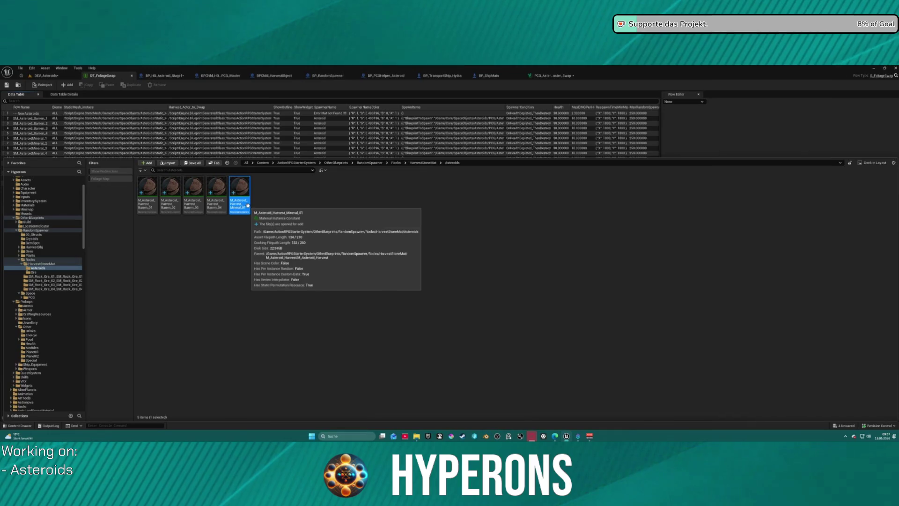
click(34, 143)
double_click(34, 143)
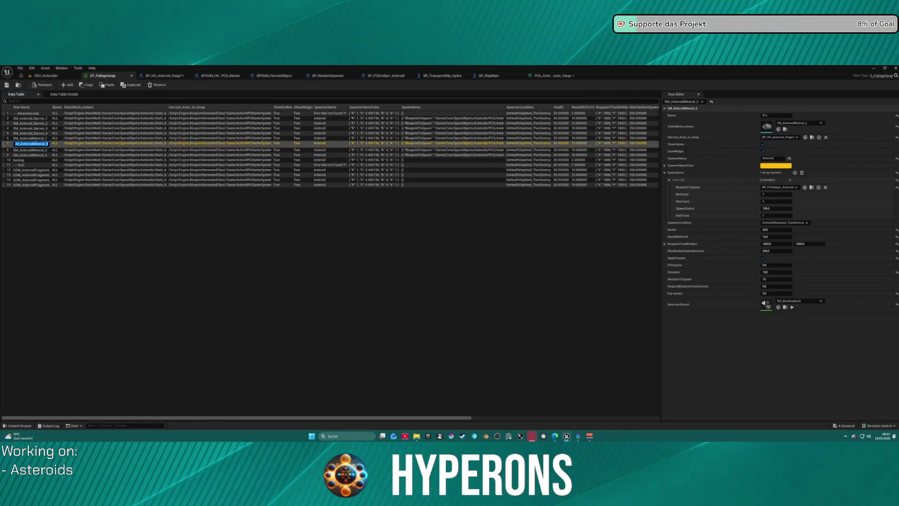
click(192, 255)
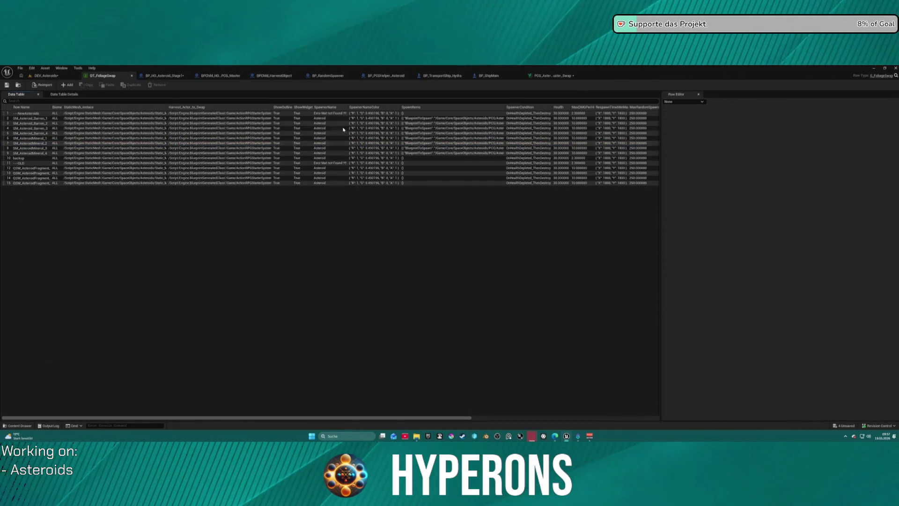
key(ctrl+space)
Paste the copied mineral text into the new asset's name to make M_Asteroid_Harvest_Mineral_01.
click(242, 207)
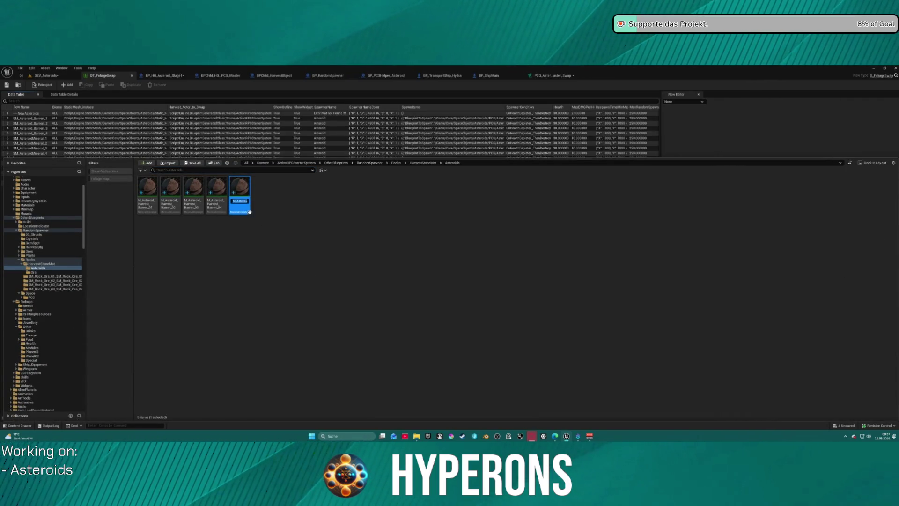
key(ctrl+v)
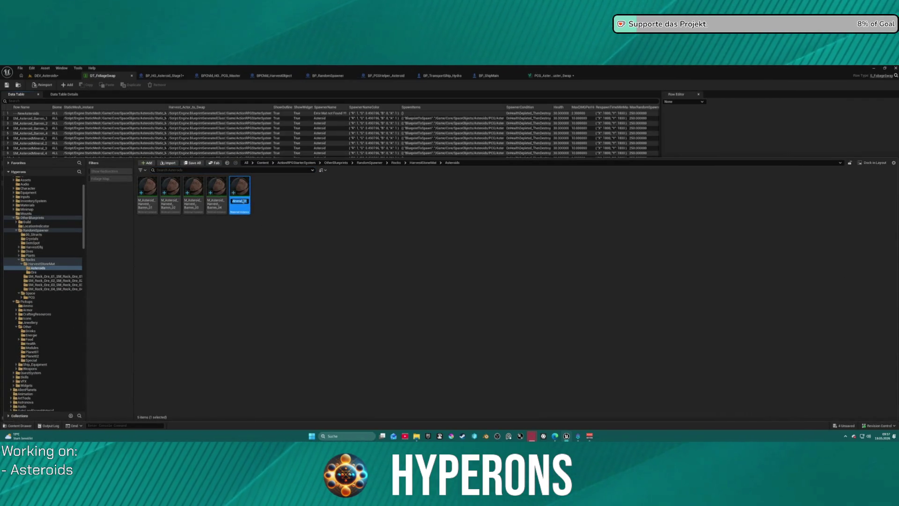
click(243, 201)
key(BackSpace)
key(BackSpace)
key(BackSpace)
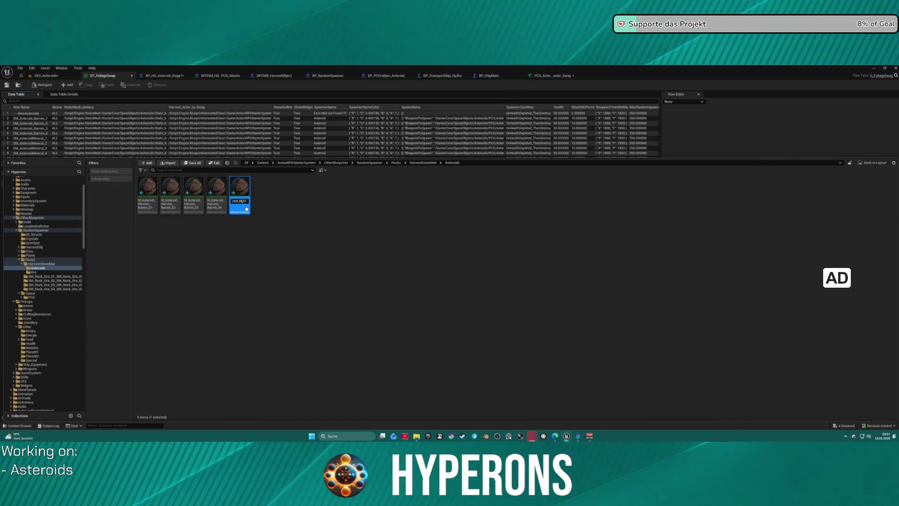
key(ctrl+v)
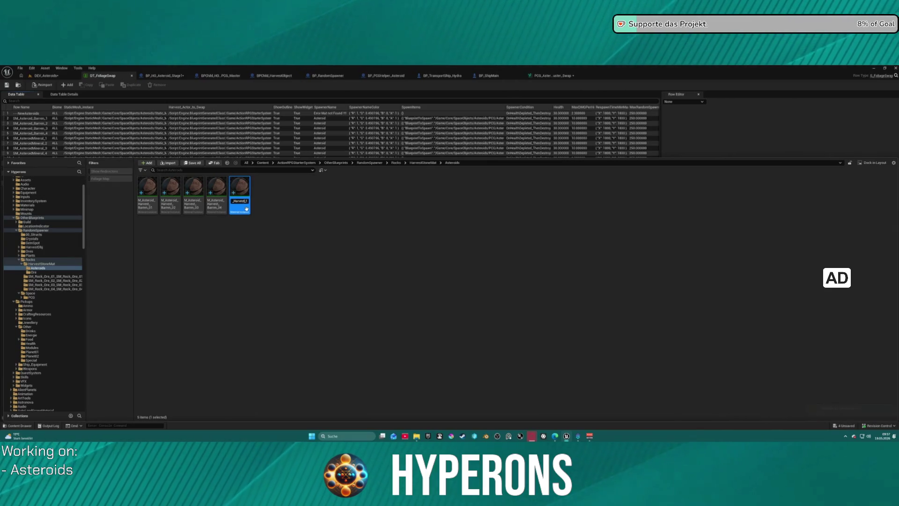
text(iner)
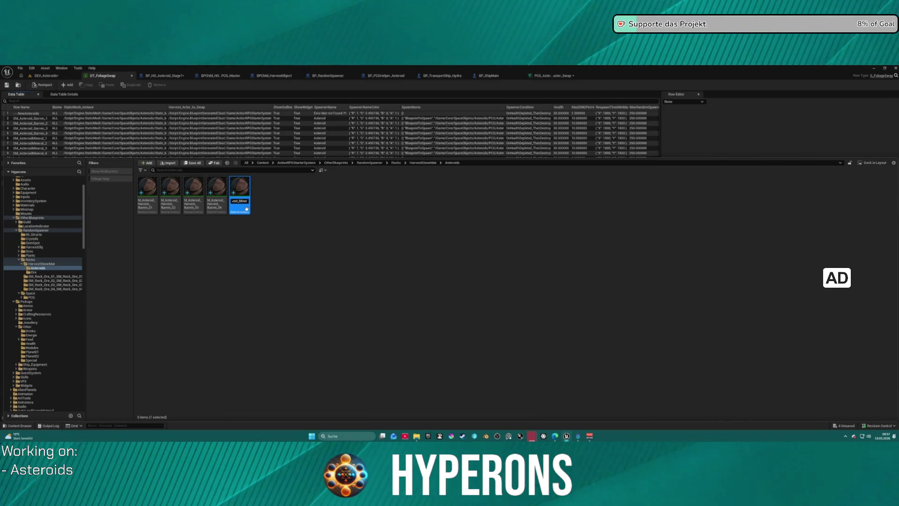
key(Return)
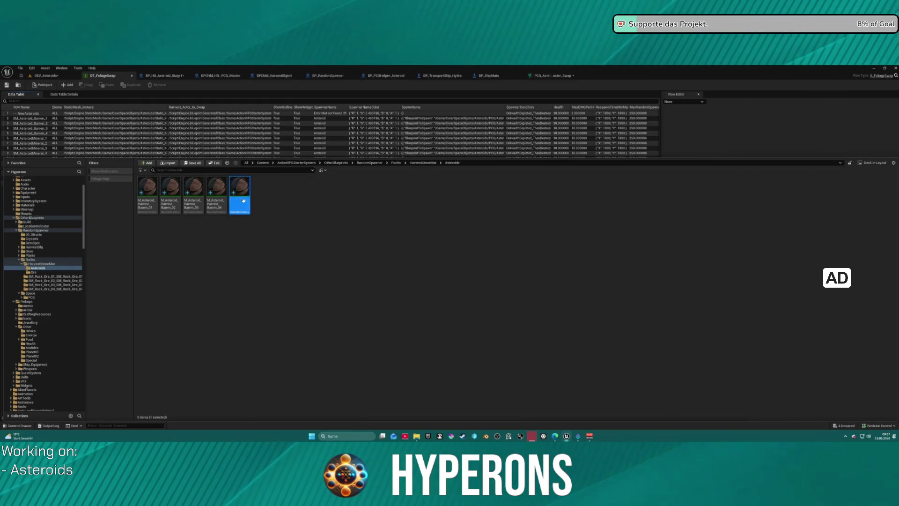
key(Return)
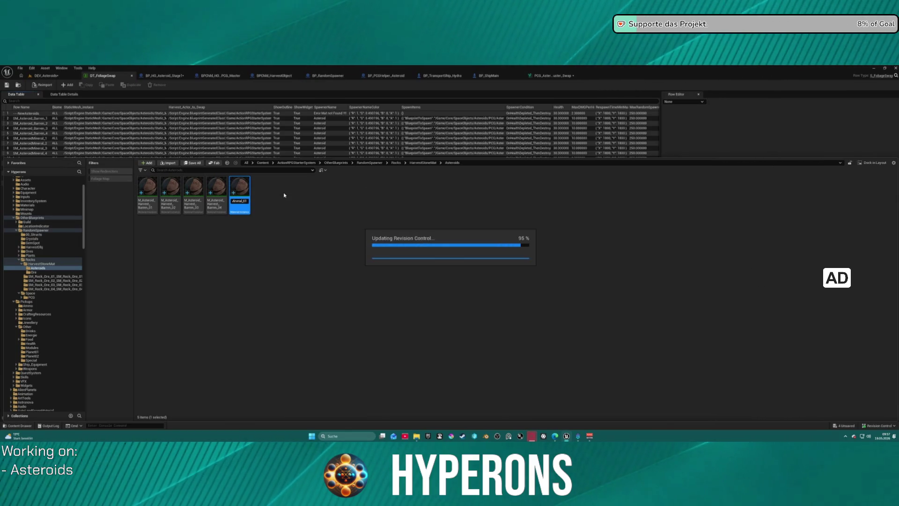
Make three more copies for Mineral_02, Mineral_03 and Mineral_04.
key(ctrl+d)
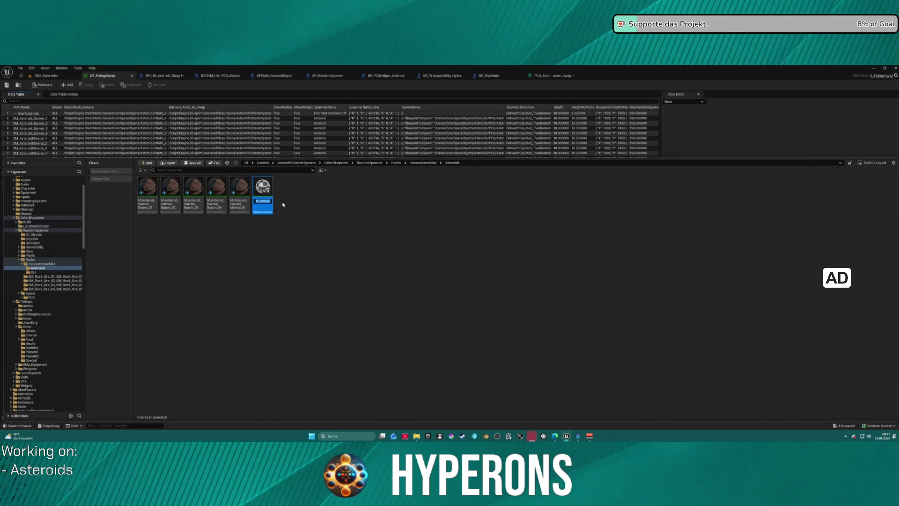
key(ctrl+d)
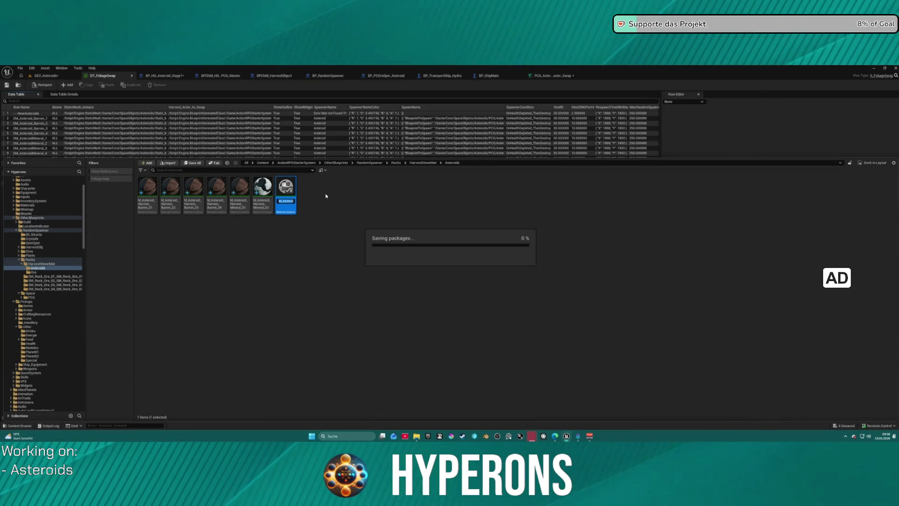
key(ctrl+d)
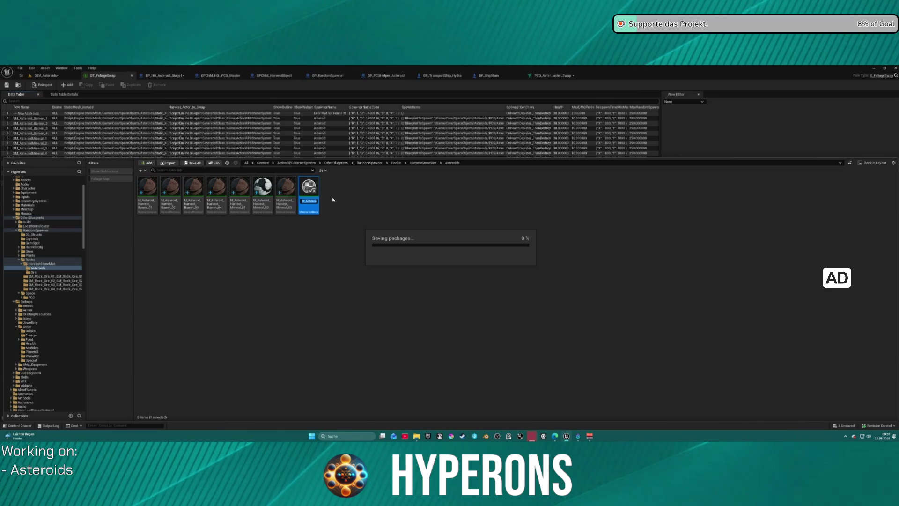
key(Return)
Correct the name of the Barren_01 material instance.
click(217, 228)
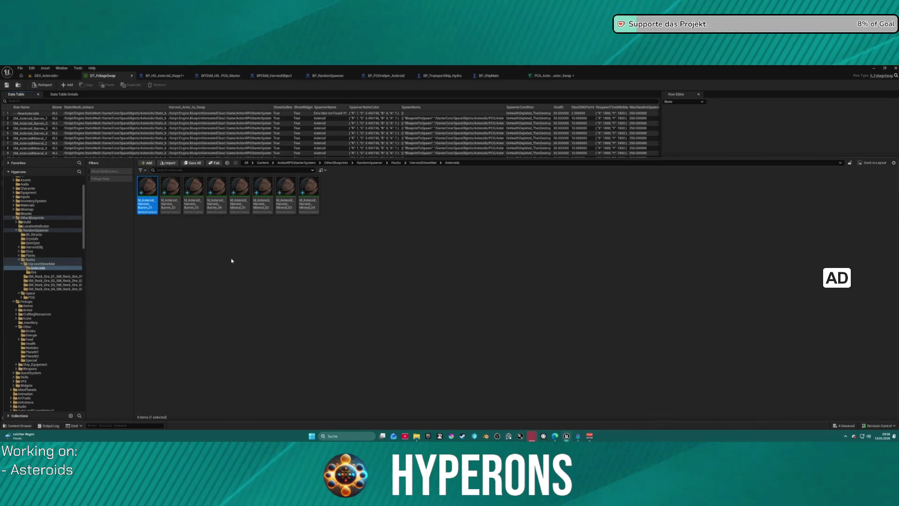
key(F2)
text(Barren_01)
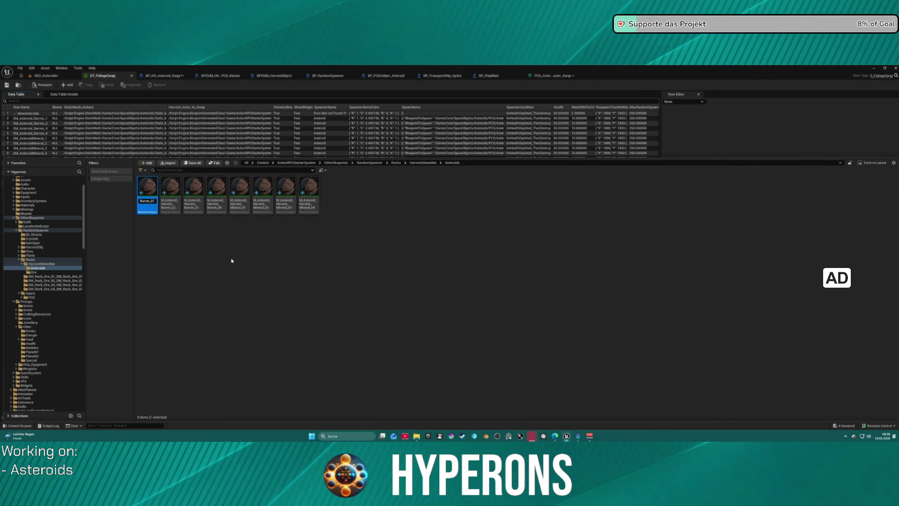
text(_)
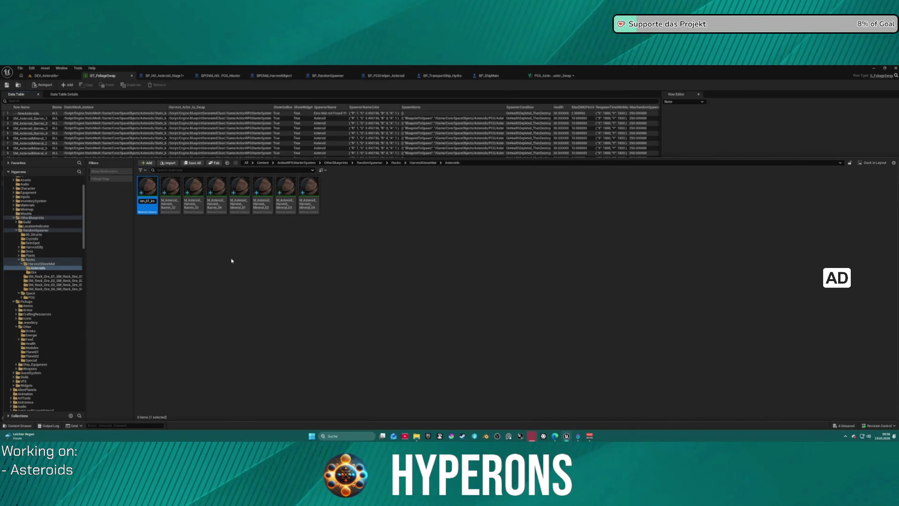
key(Return)
Glance at the Ore folder, then select Barren_01 through Barren_04 back in Asteroids.
click(155, 283)
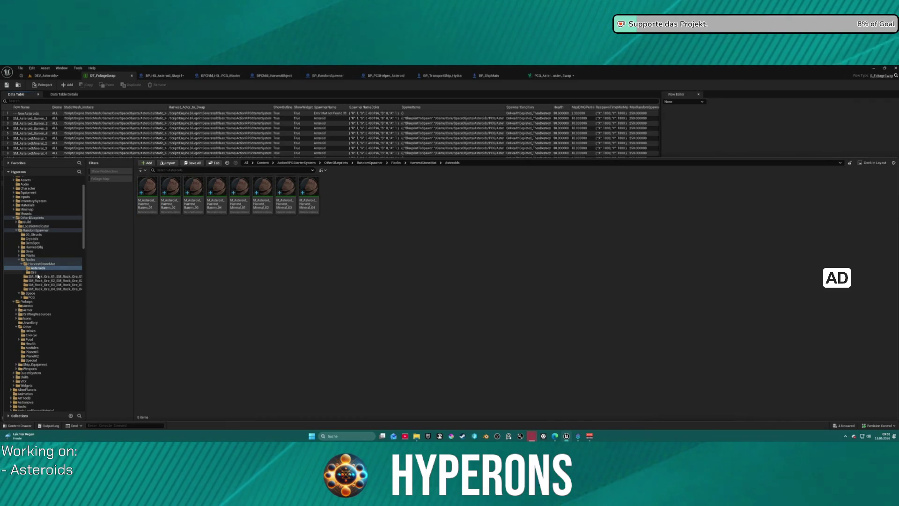
click(34, 272)
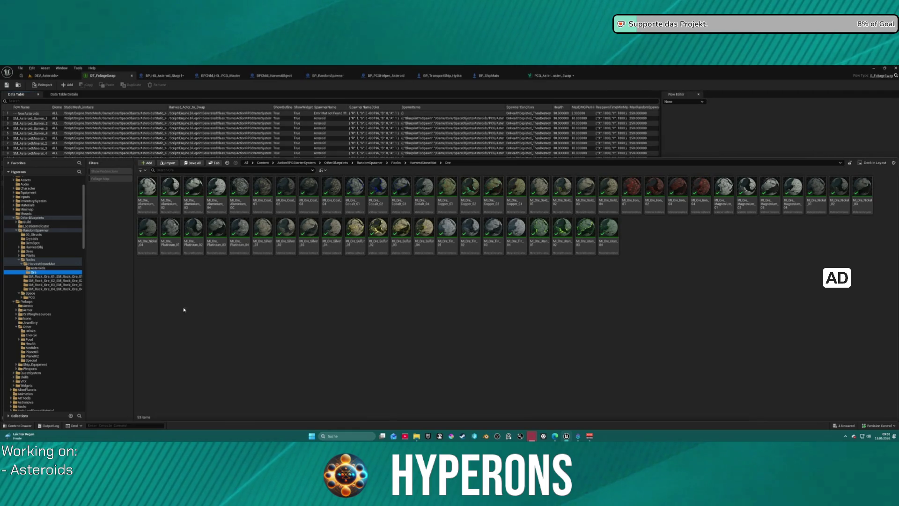
key(alt+Left)
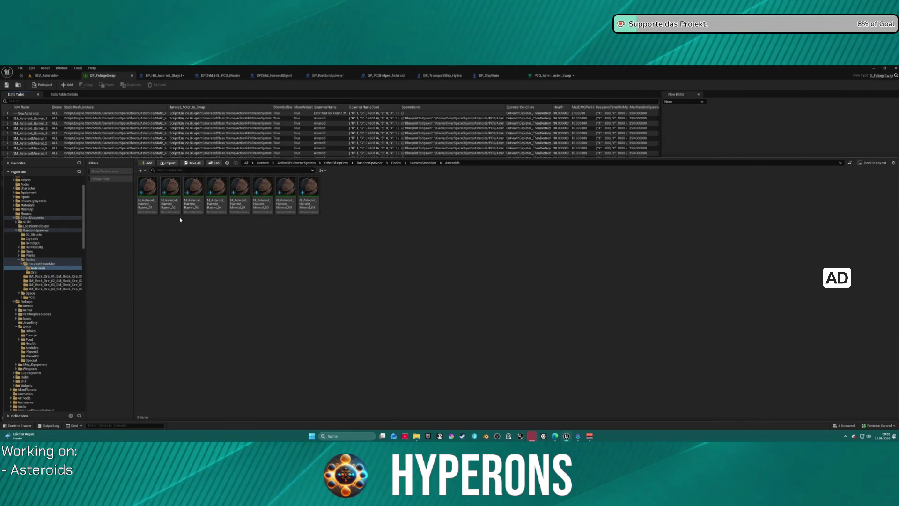
click(147, 187)
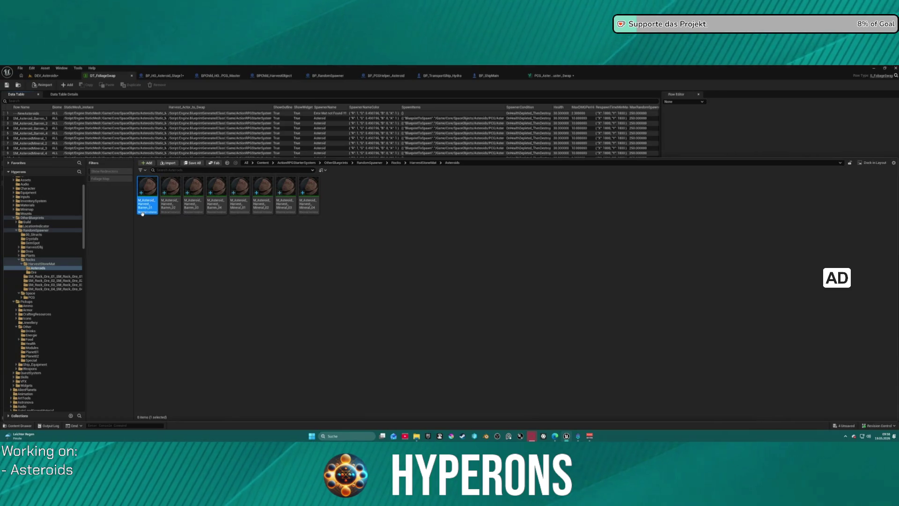
shift+click(216, 202)
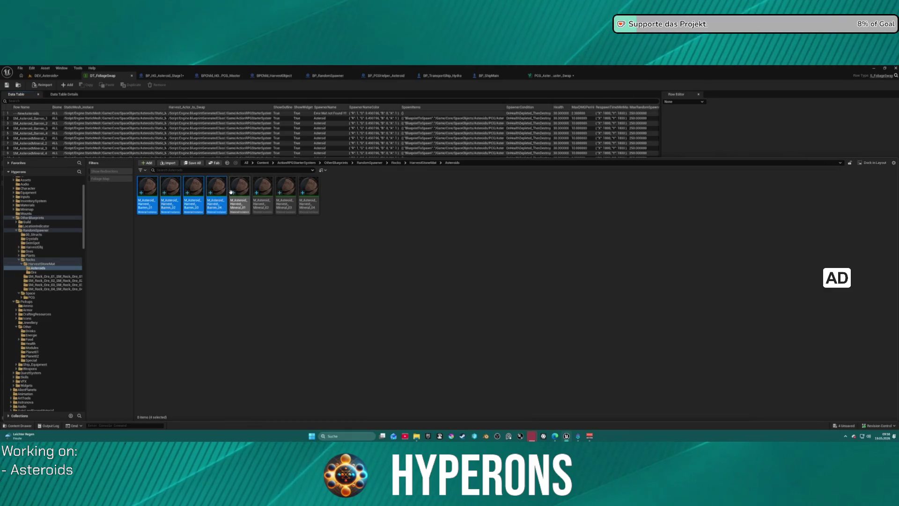
right_click(214, 190)
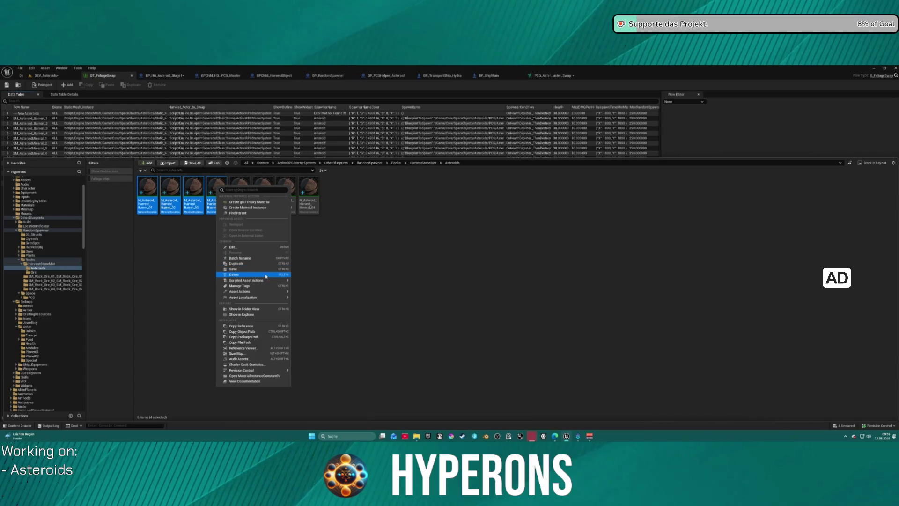
Batch rename the four Barren instances, replacing Harvest_Barren with B.
mouse_move(266, 282)
click(255, 258)
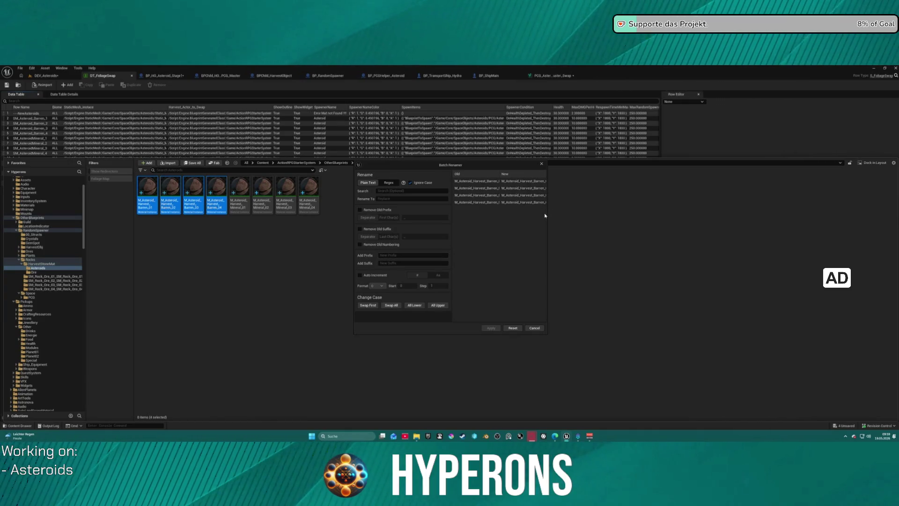
drag(547, 214, 714, 215)
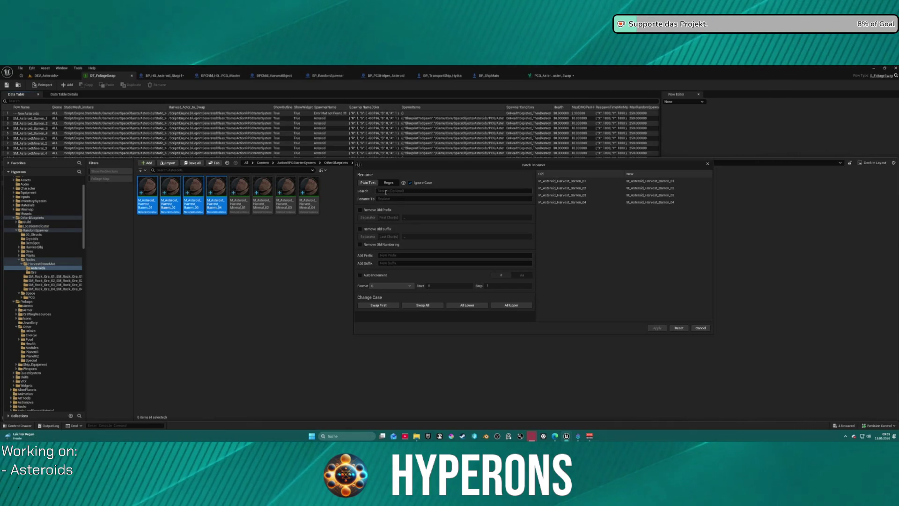
click(385, 191)
text(M_Asteroid)
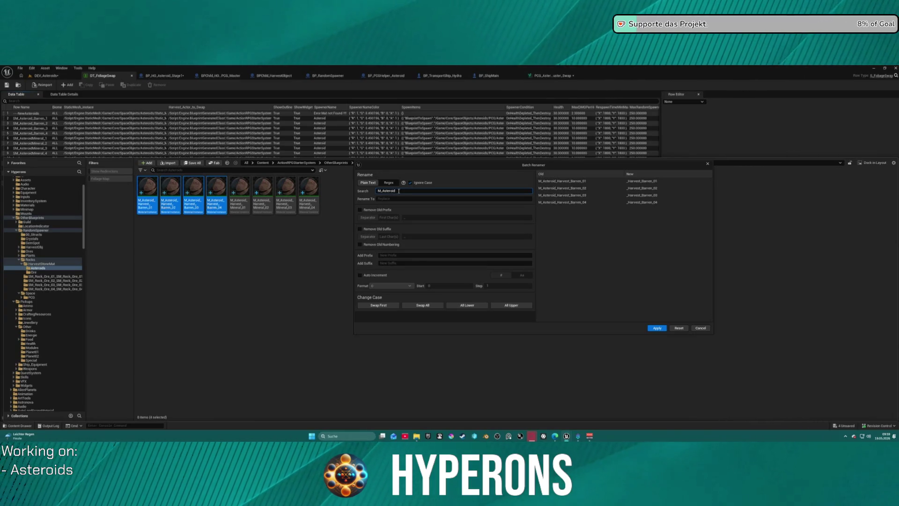
key(BackSpace)
key(BackSpace)
key(BackSpace)
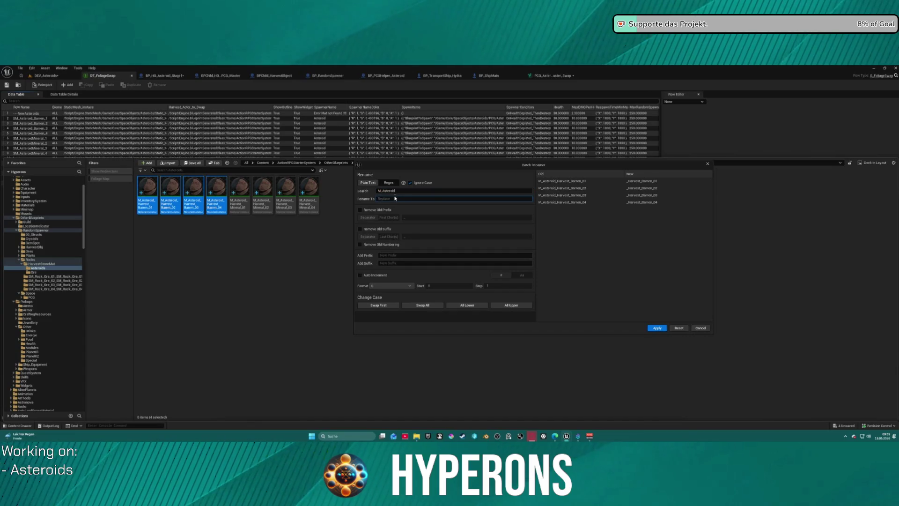
text(Harvest)
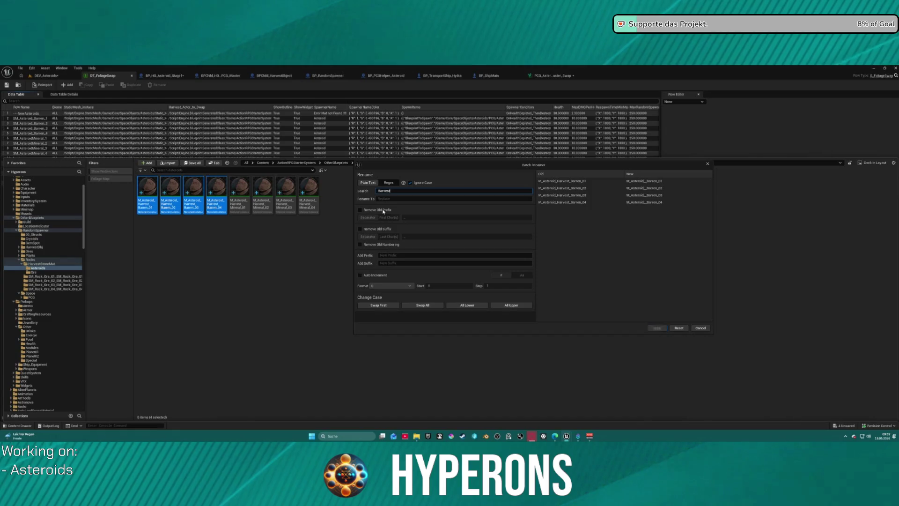
text(_)
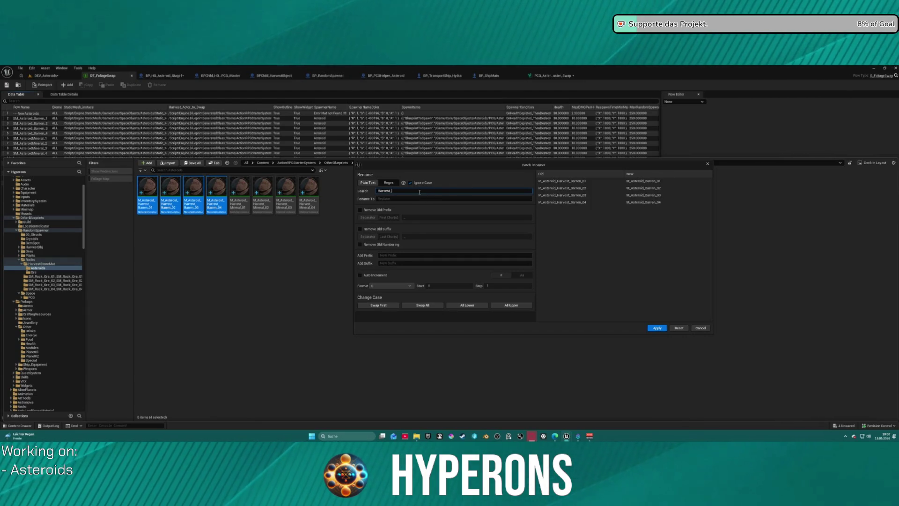
text(Barren)
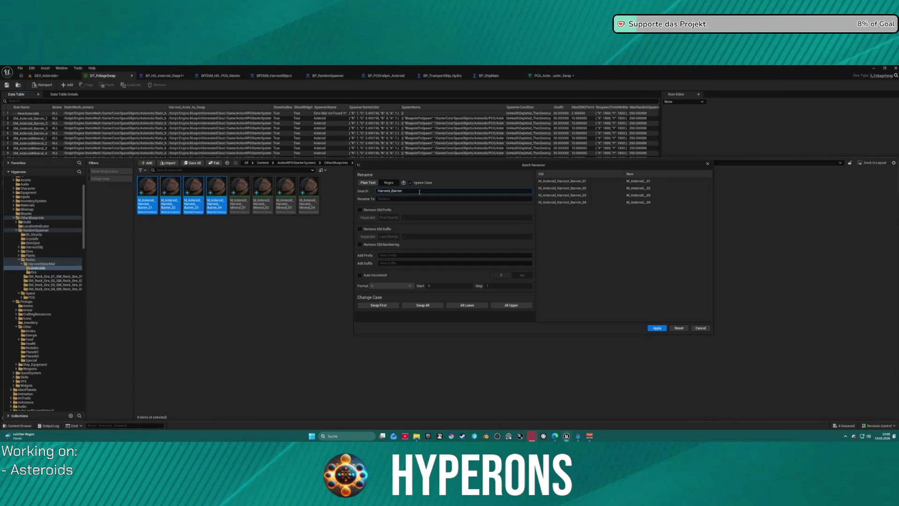
click(422, 199)
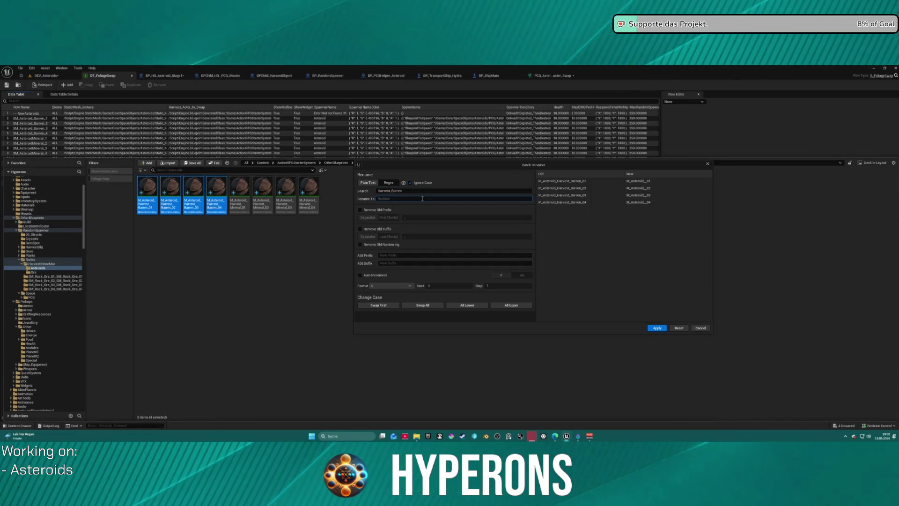
text(B_Iron)
click(656, 328)
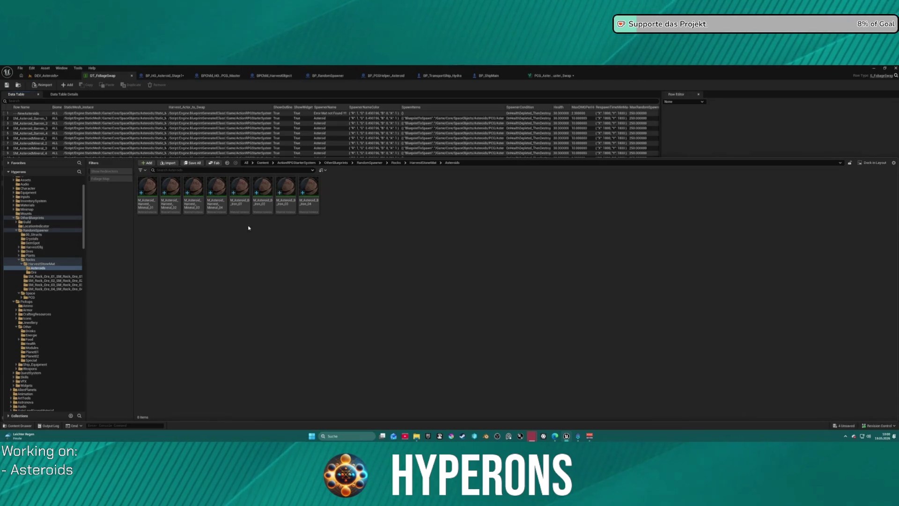
Select the four Harvest_Mineral instances and bring up Batch Rename for them.
click(153, 207)
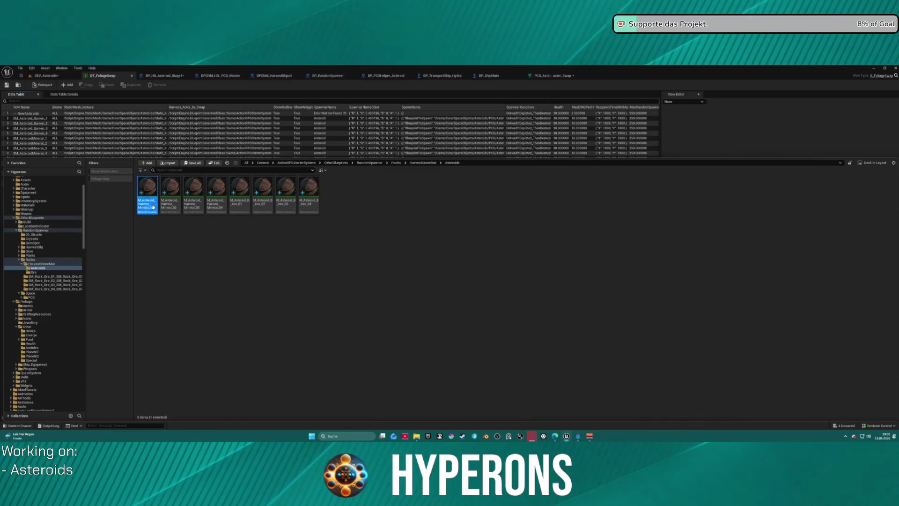
shift+click(218, 202)
right_click(218, 202)
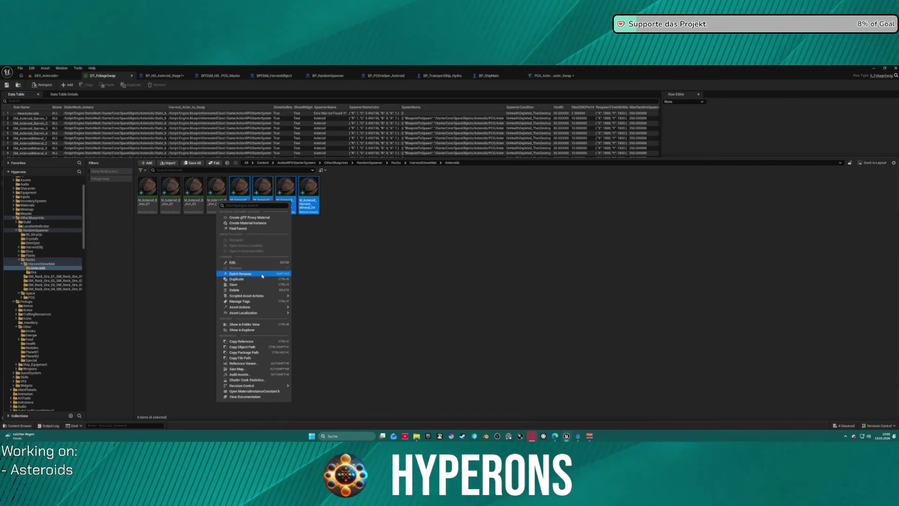
click(262, 276)
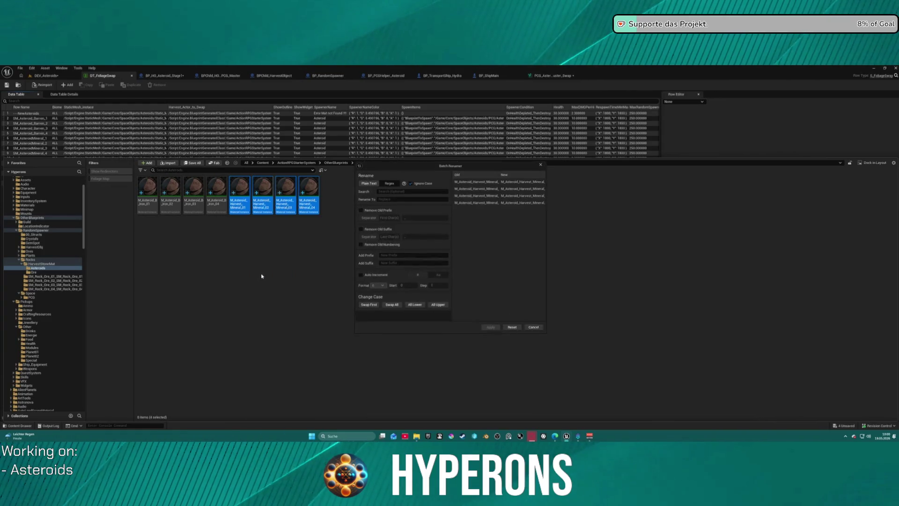
Search for Harvest_Mineral, enter the short M replacement, and apply it.
click(407, 192)
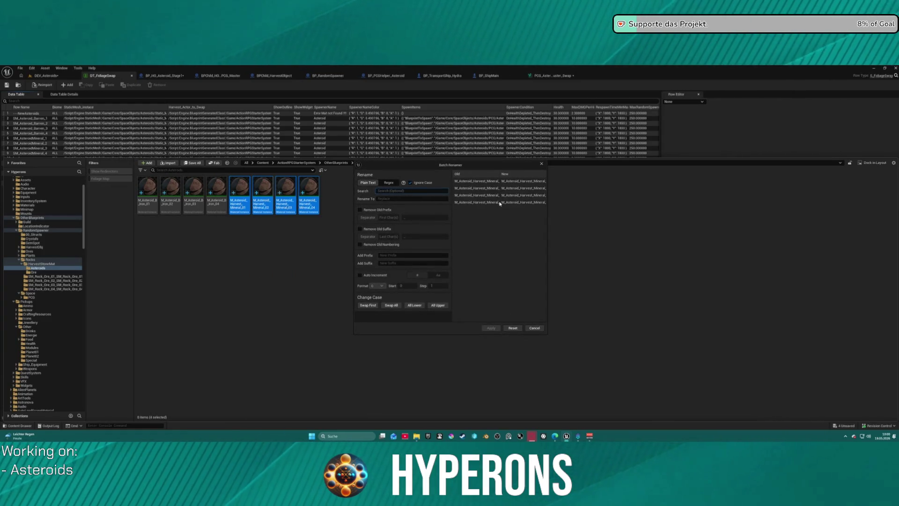
text(H)
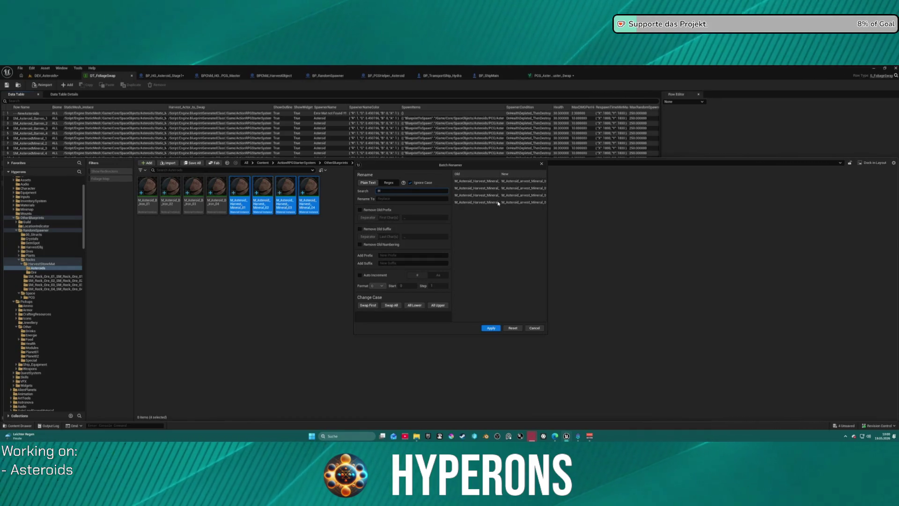
text(arvert)
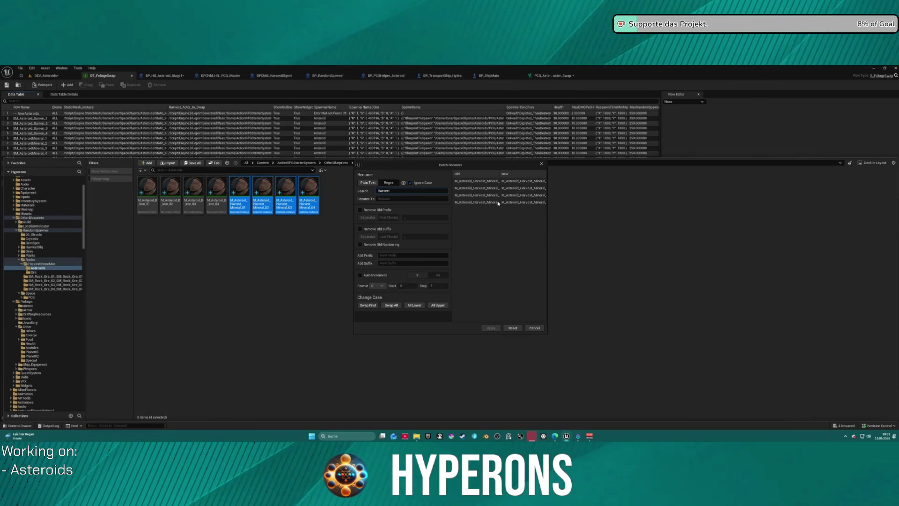
key(BackSpace)
key(BackSpace)
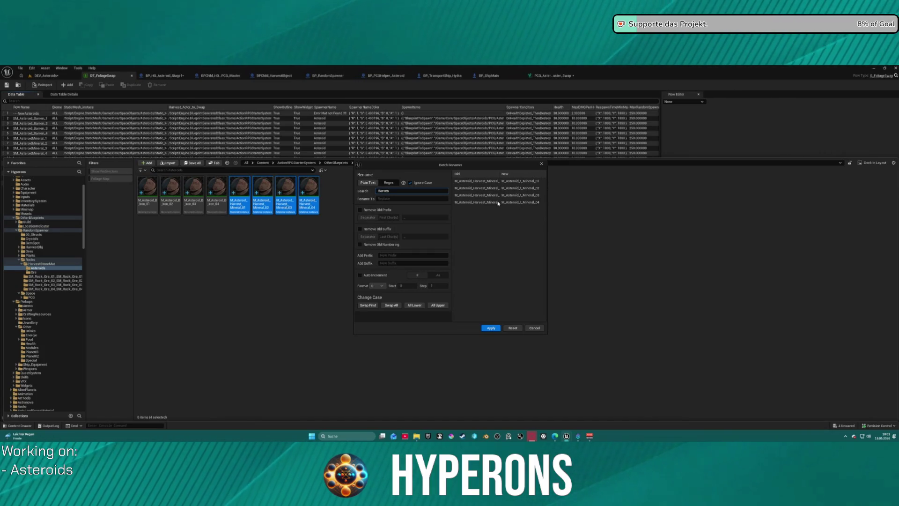
key(BackSpace)
text(Mineral)
drag(549, 187, 625, 188)
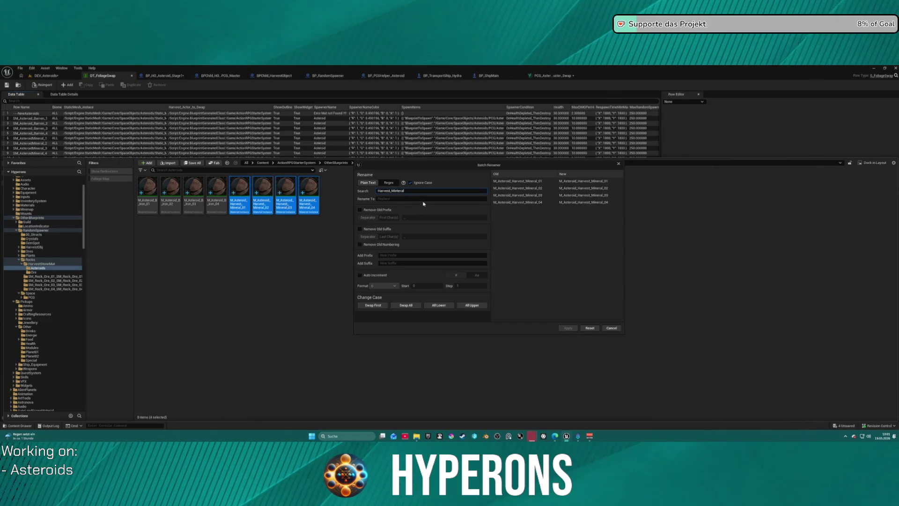
click(384, 198)
text(M)
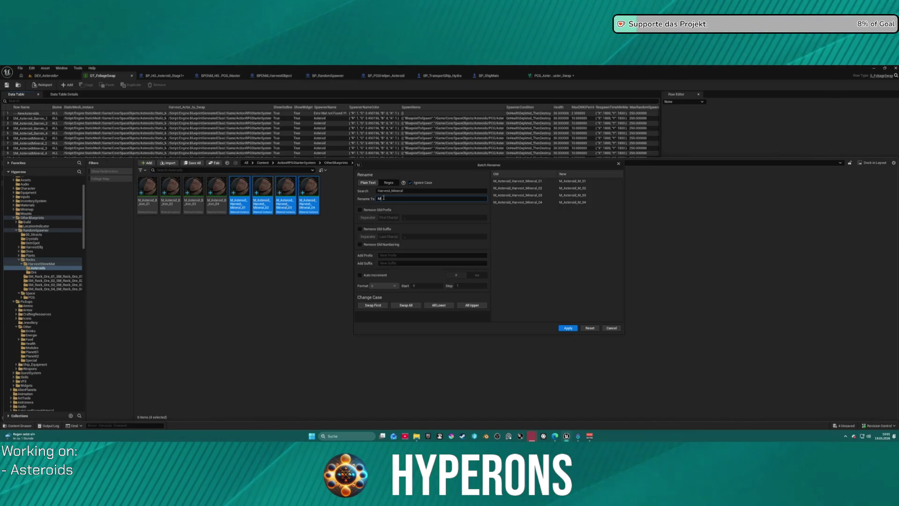
text(_)
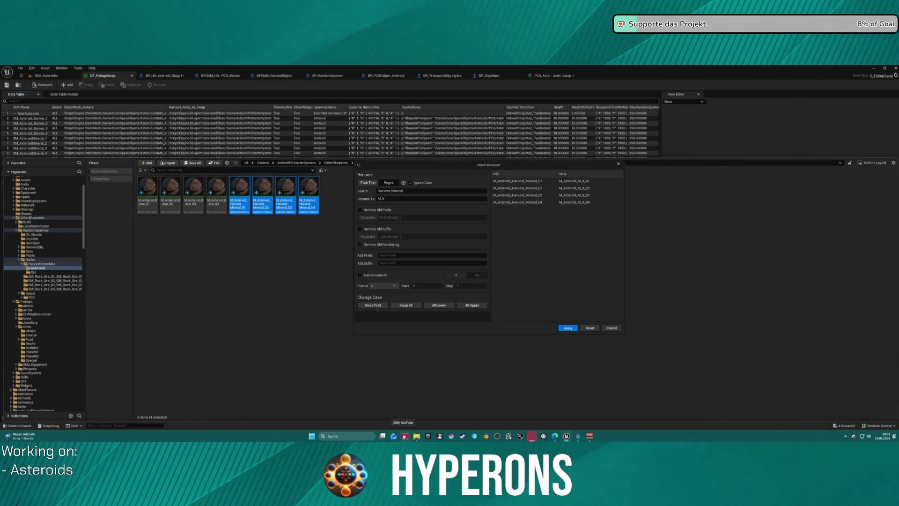
click(569, 328)
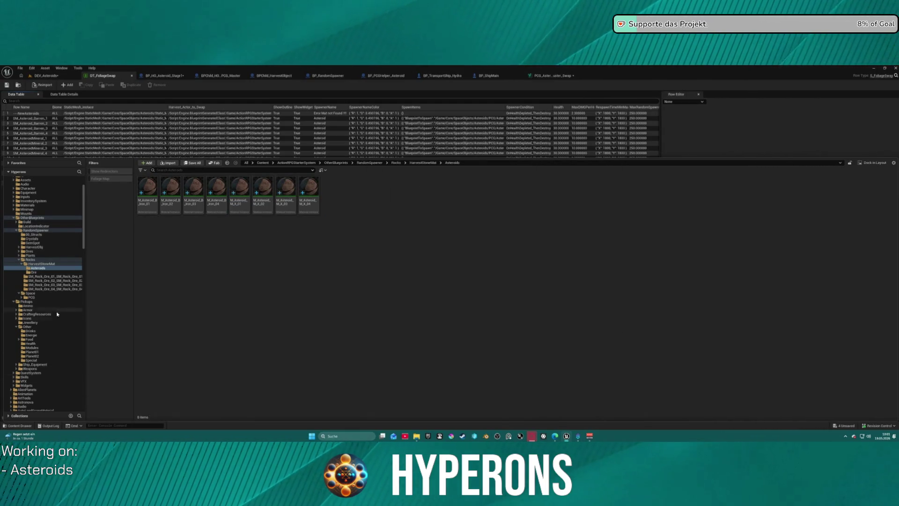
Open Pickups/CraftingResources and select the Mat37 through Mat46 resource pickups together.
scroll(40, 338, down, 3)
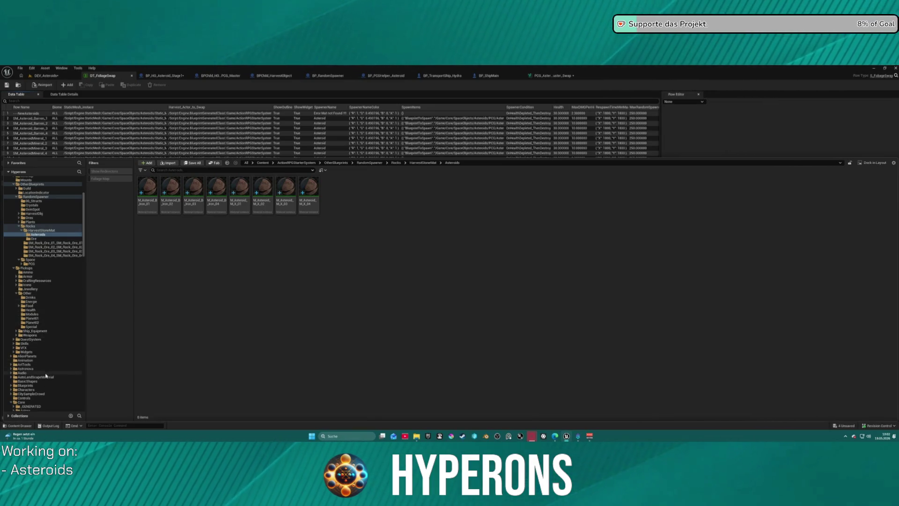
click(16, 281)
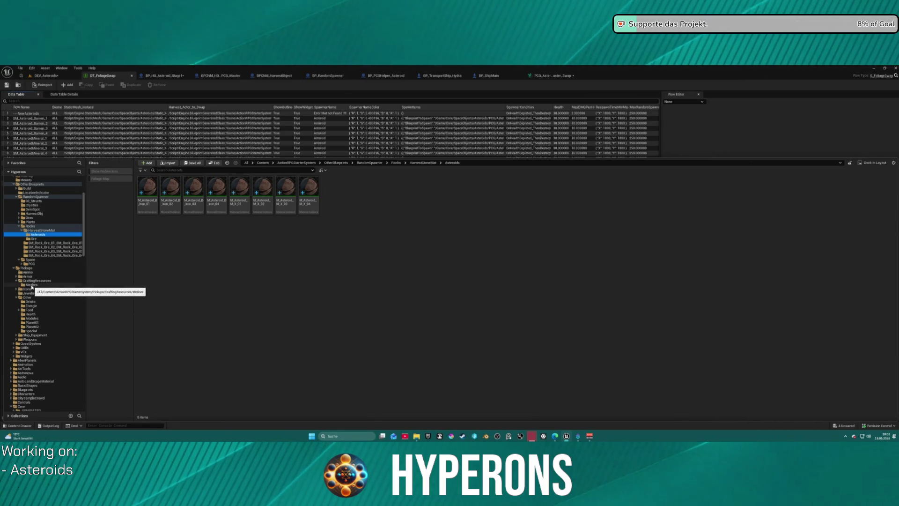
click(38, 281)
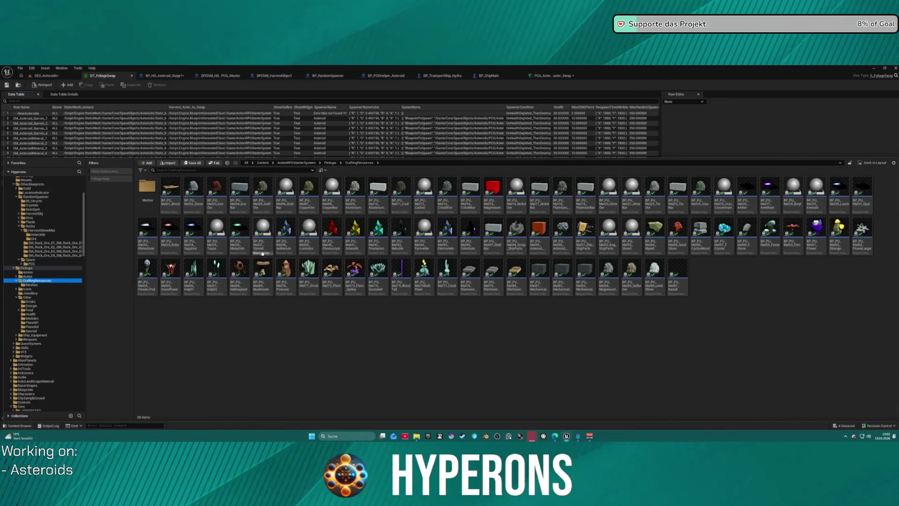
click(286, 246)
click(270, 242)
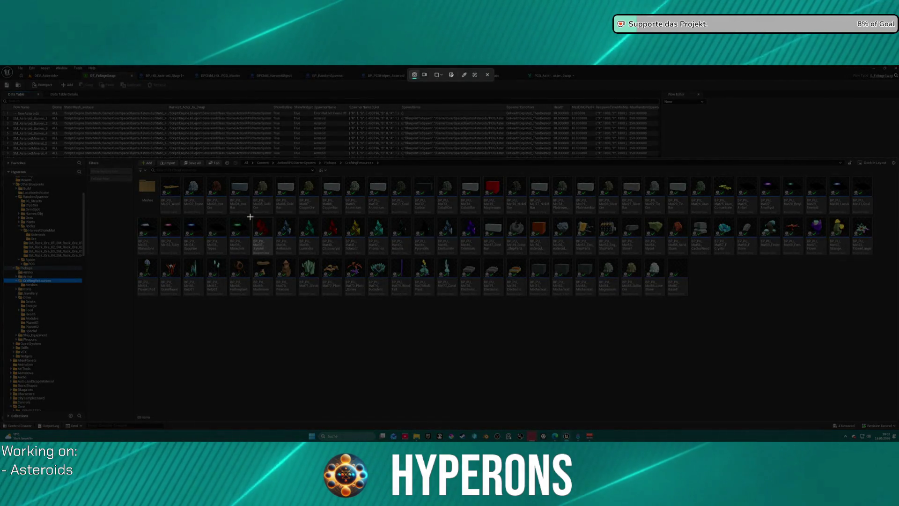
mouse_move(250, 217)
mouse_down()
mouse_move(430, 256)
mouse_move(483, 257)
mouse_up()
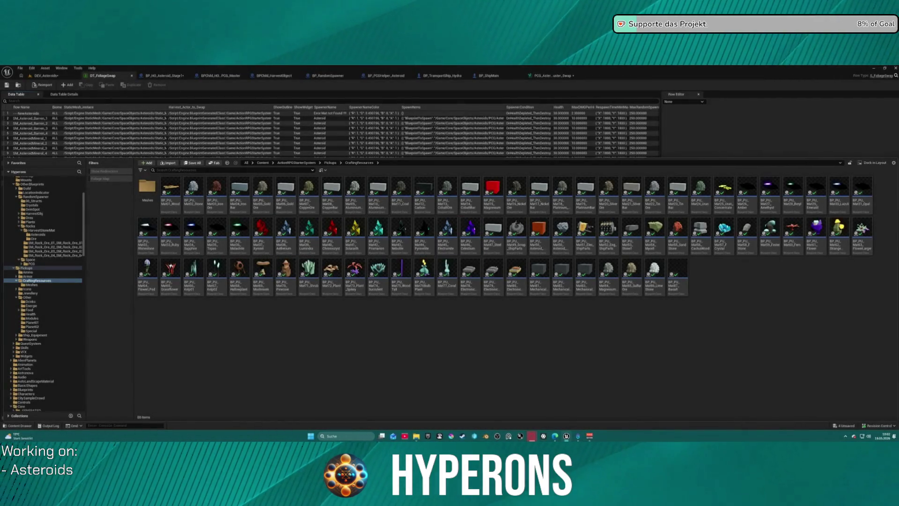
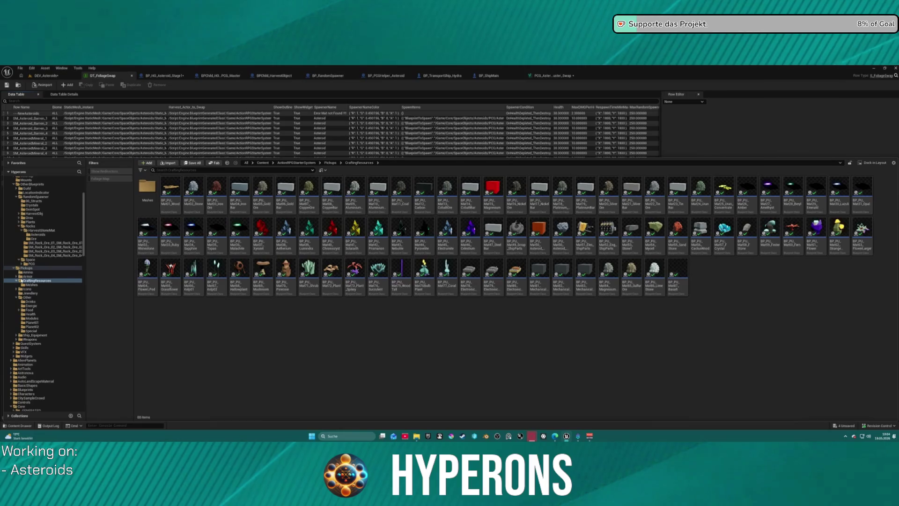
Batch-rename M_Asteroid_M_X_01 through _04 in Asteroids, replacing X with Xyronit.
click(229, 163)
click(240, 192)
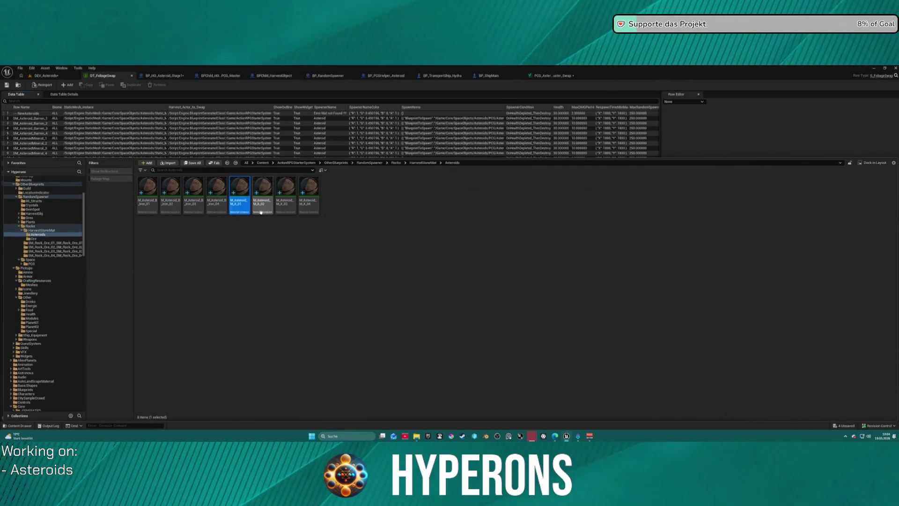
shift+click(307, 202)
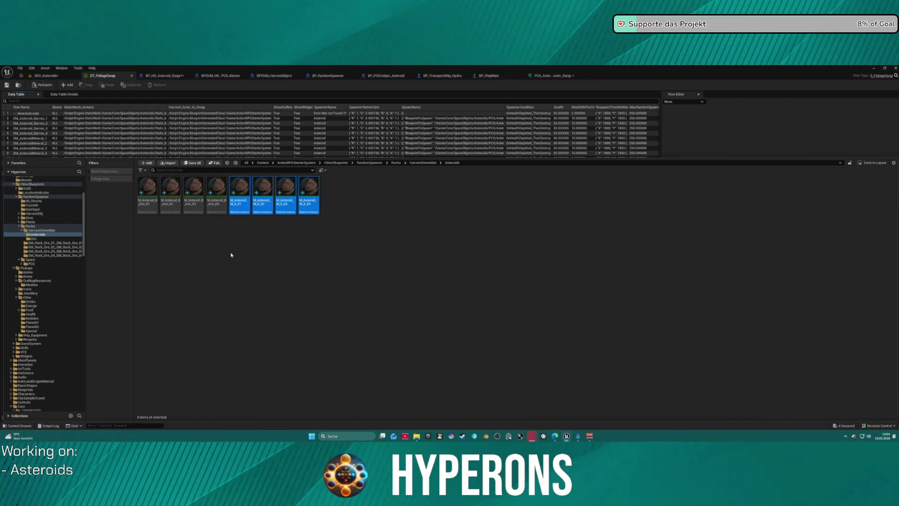
right_click(243, 202)
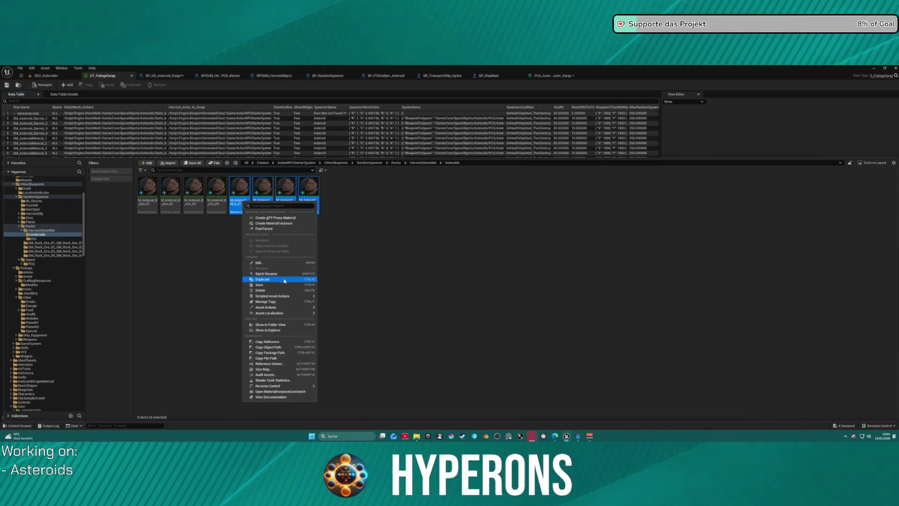
click(265, 273)
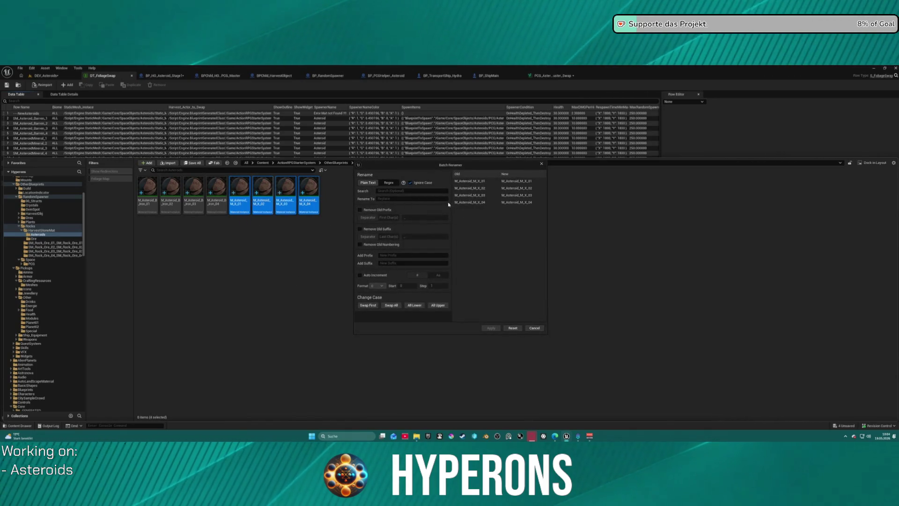
click(389, 191)
text(XX)
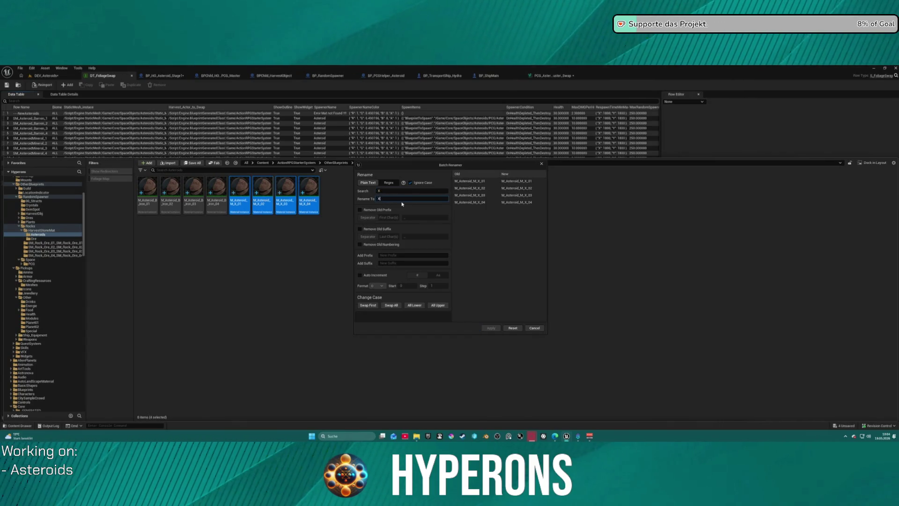
text(y)
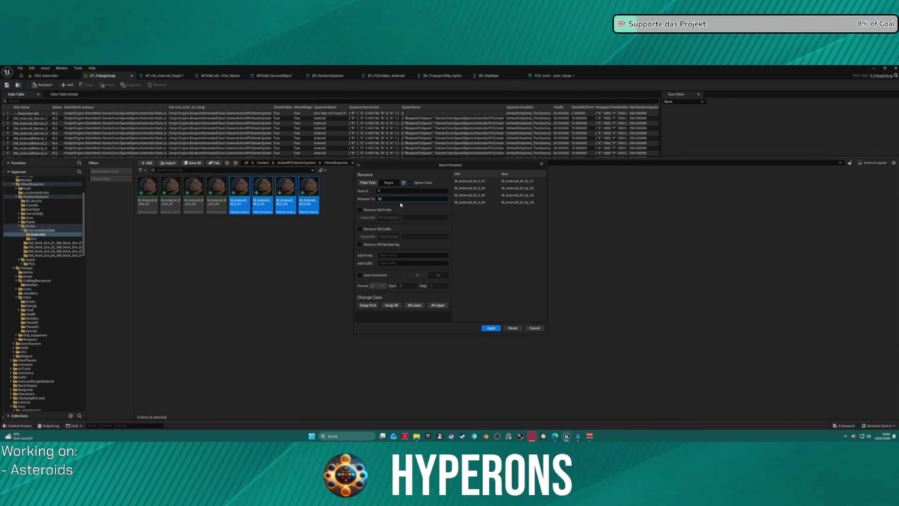
text(nit)
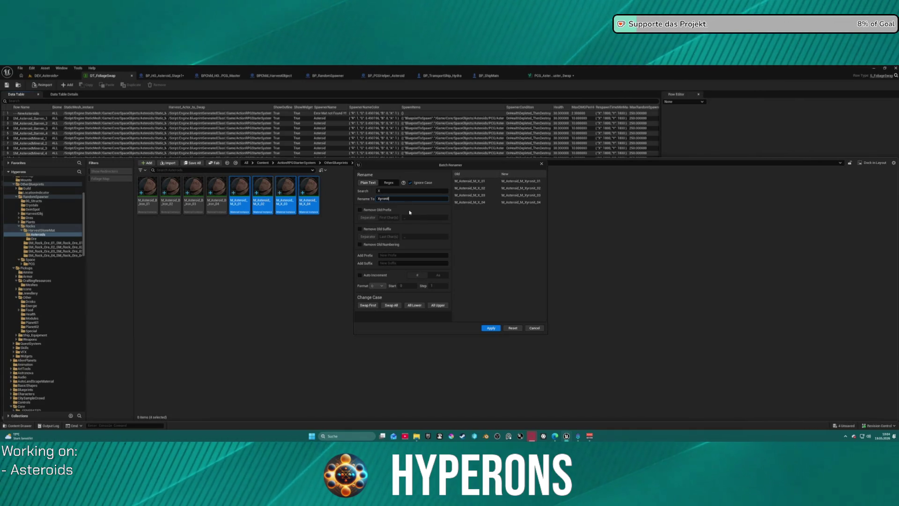
click(497, 329)
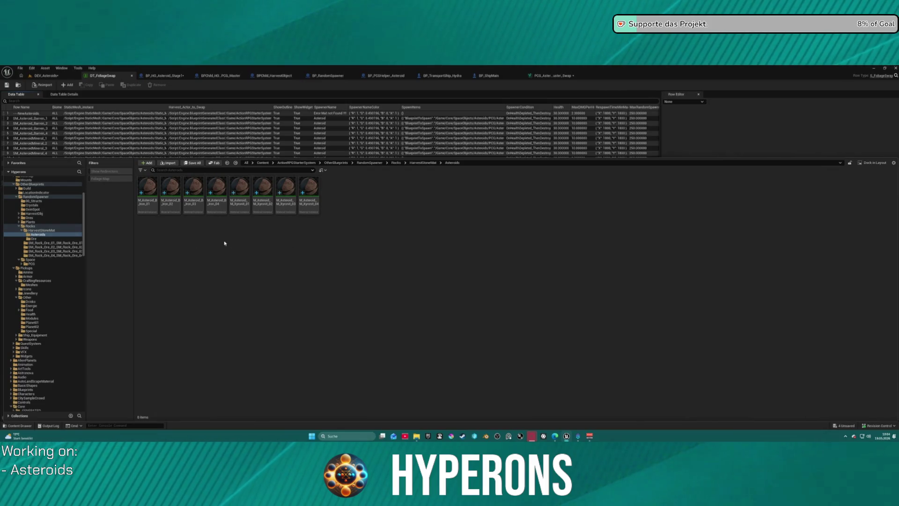
Create an Ore folder and move the four iron materials into it.
right_click(200, 257)
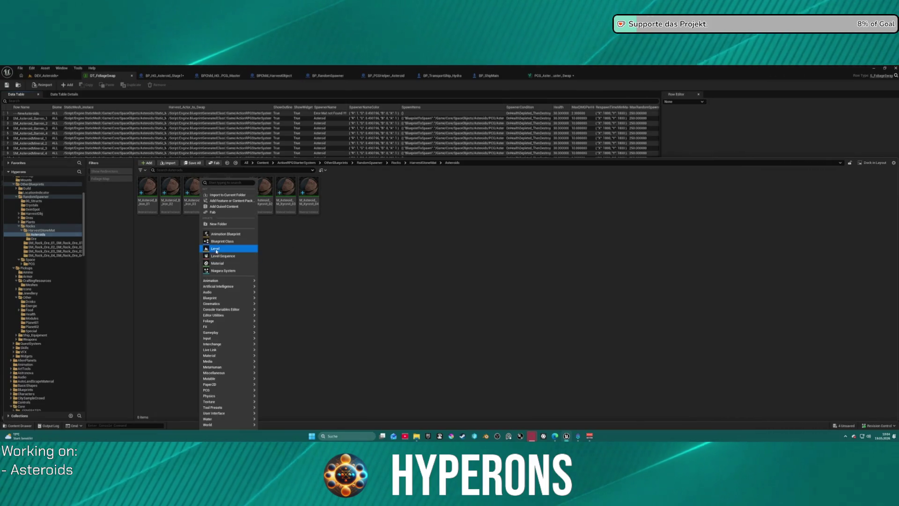
click(226, 224)
text(M)
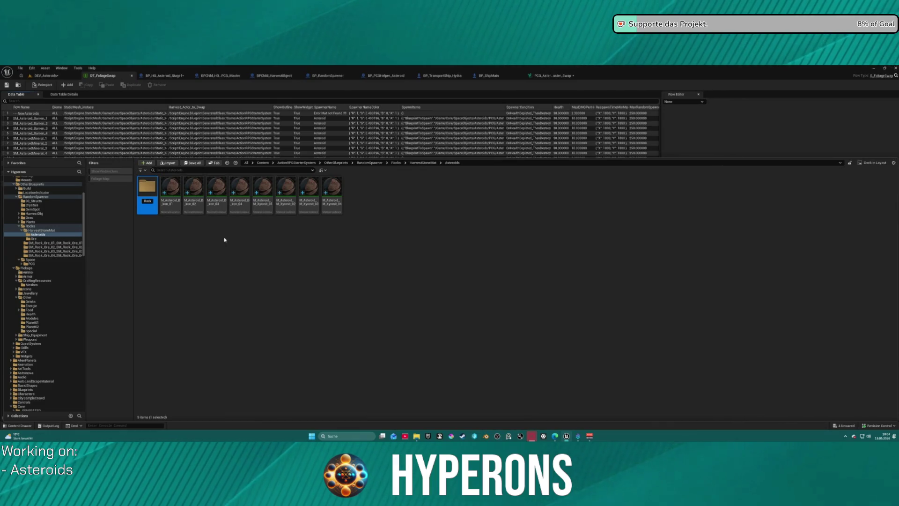
key(Return)
click(213, 233)
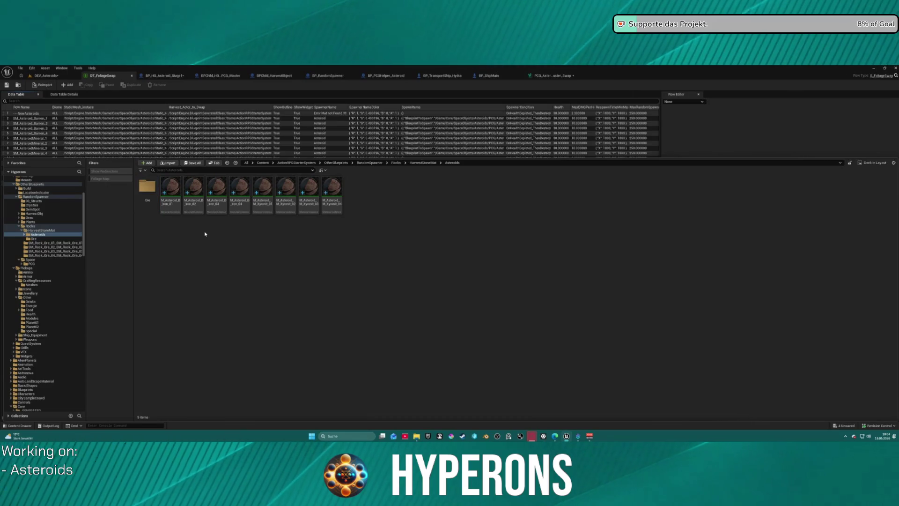
shift+click(237, 204)
drag(238, 204, 148, 188)
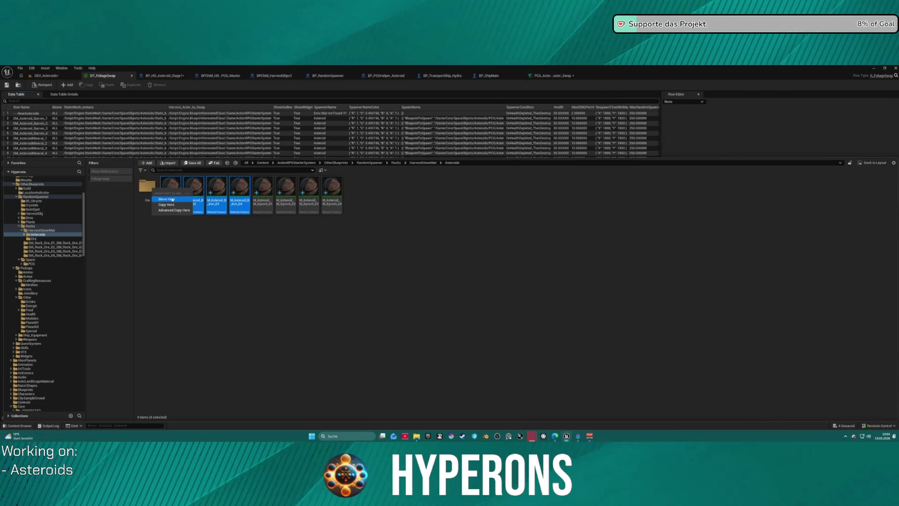
click(167, 199)
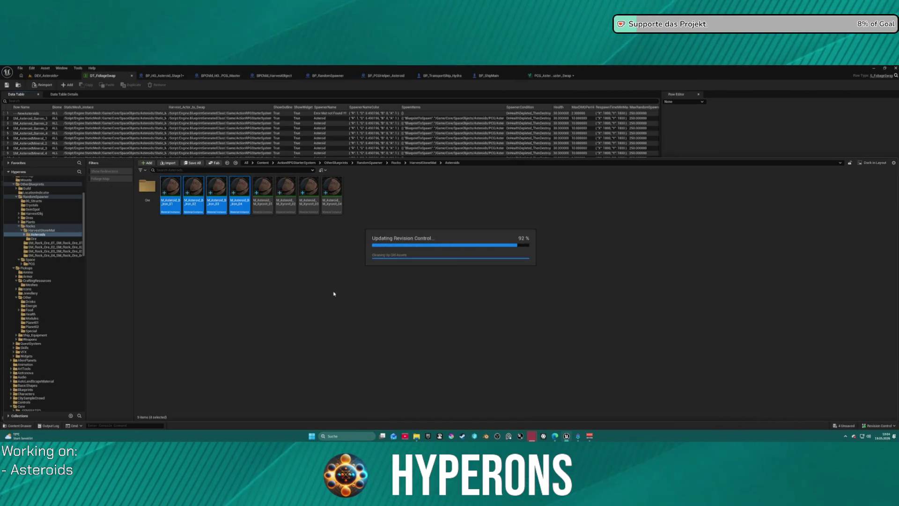
Create a Crystal folder, move the four Xyronit materials into it, and open it.
right_click(241, 269)
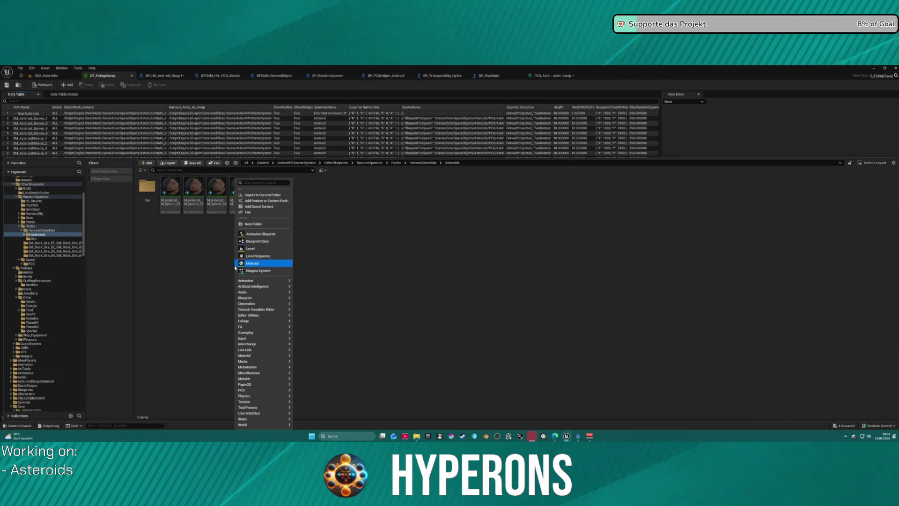
click(248, 225)
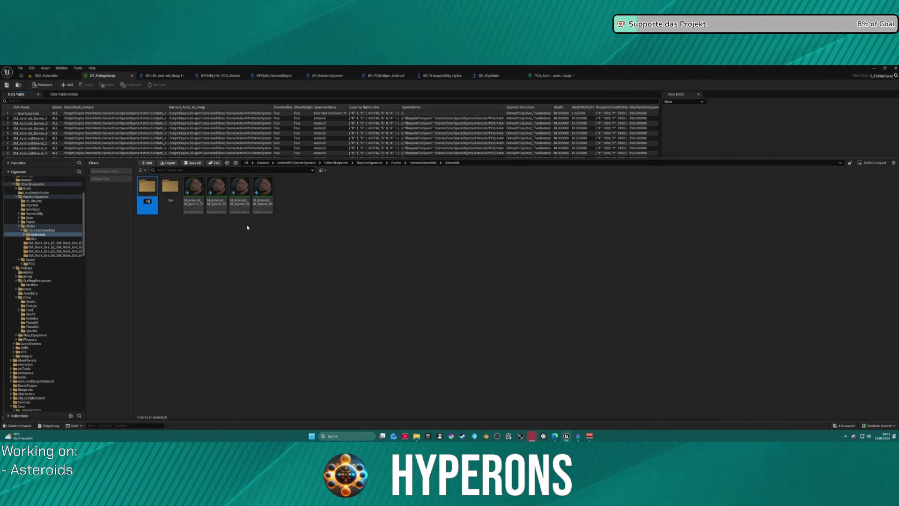
text(rysta)
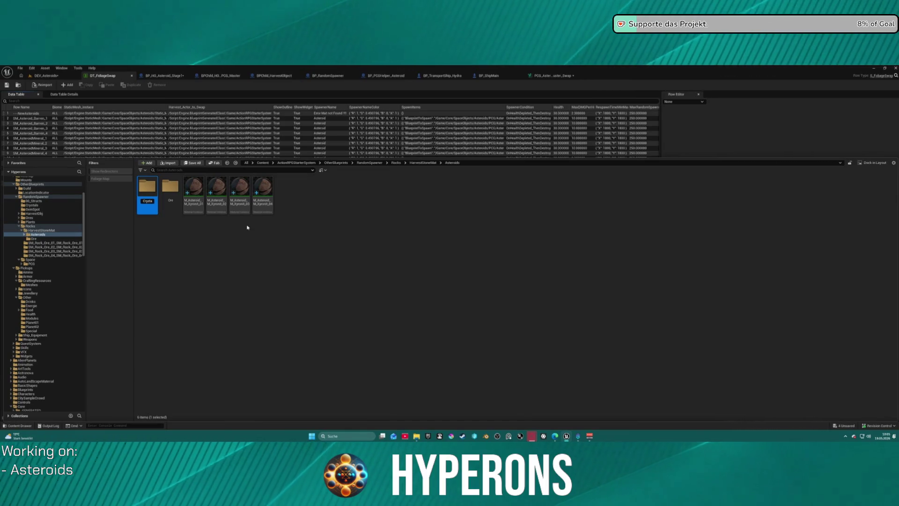
click(201, 206)
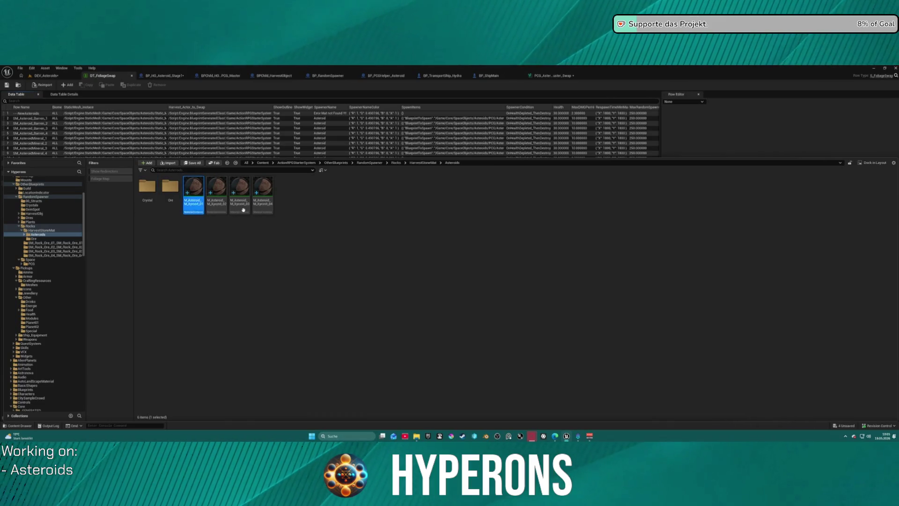
shift+click(262, 206)
drag(201, 208, 149, 188)
click(165, 200)
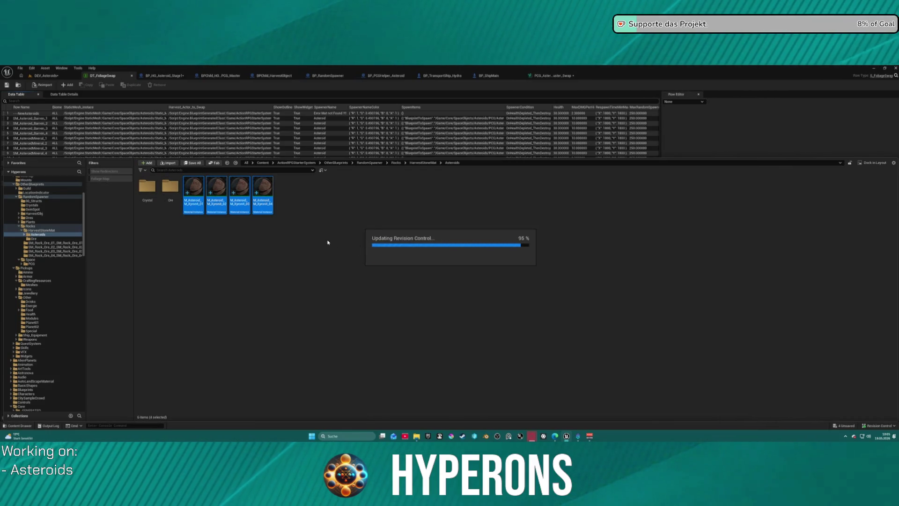
double_click(147, 187)
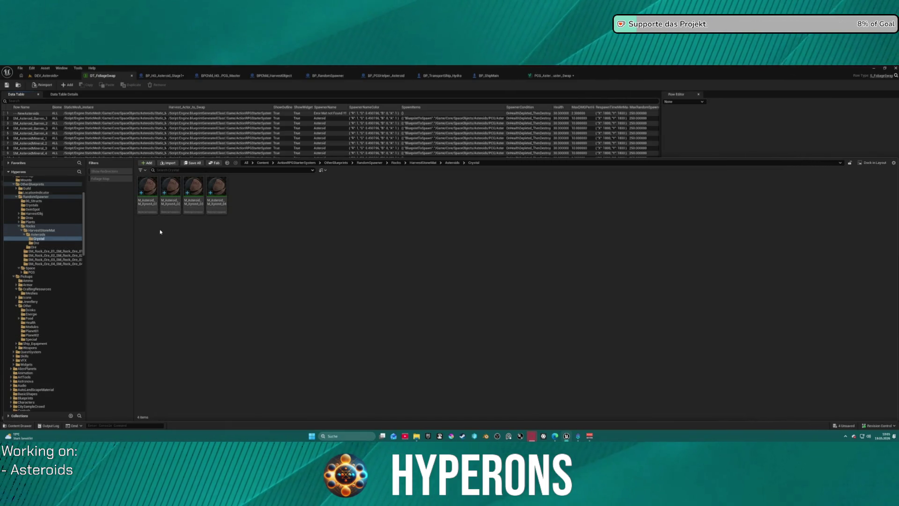
Review the contents of the Asteroids, Crystal and Ore folders.
mouse_move(146, 206)
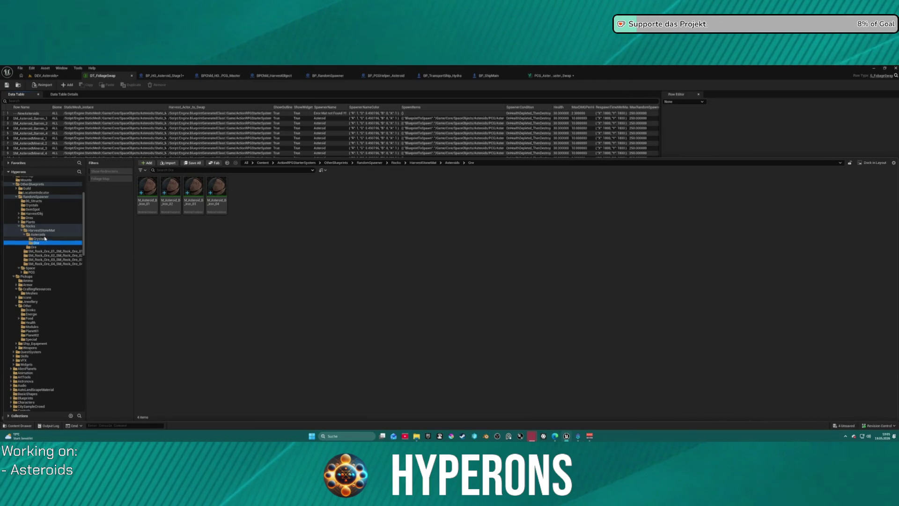
click(47, 235)
click(39, 239)
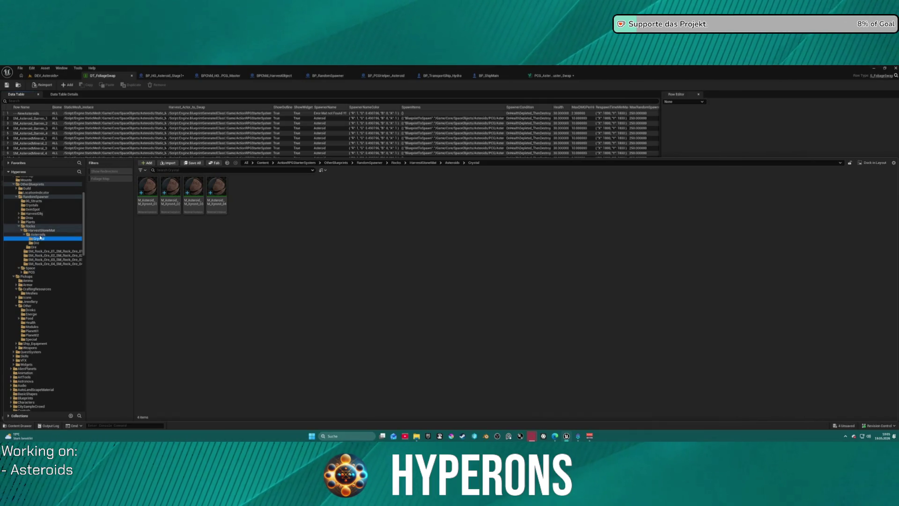
click(38, 234)
shift+click(40, 243)
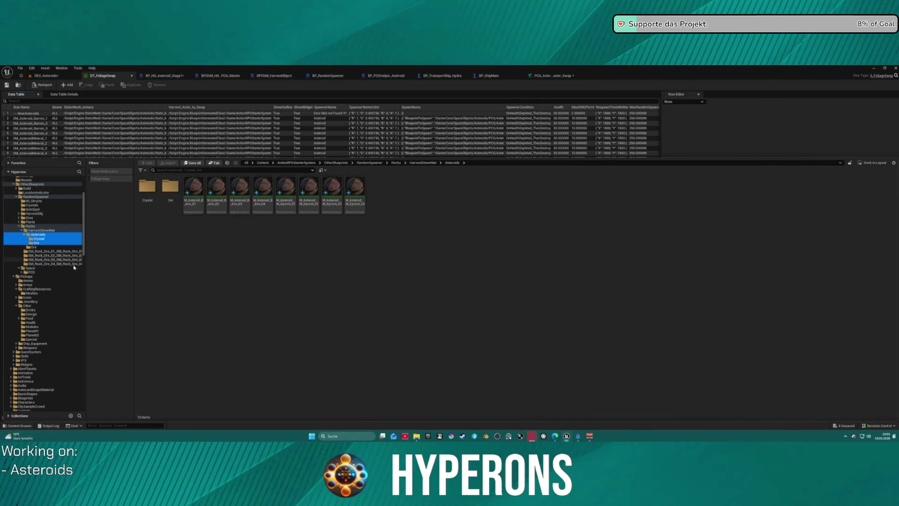
scroll(47, 290, down, 5)
scroll(50, 307, down, 2)
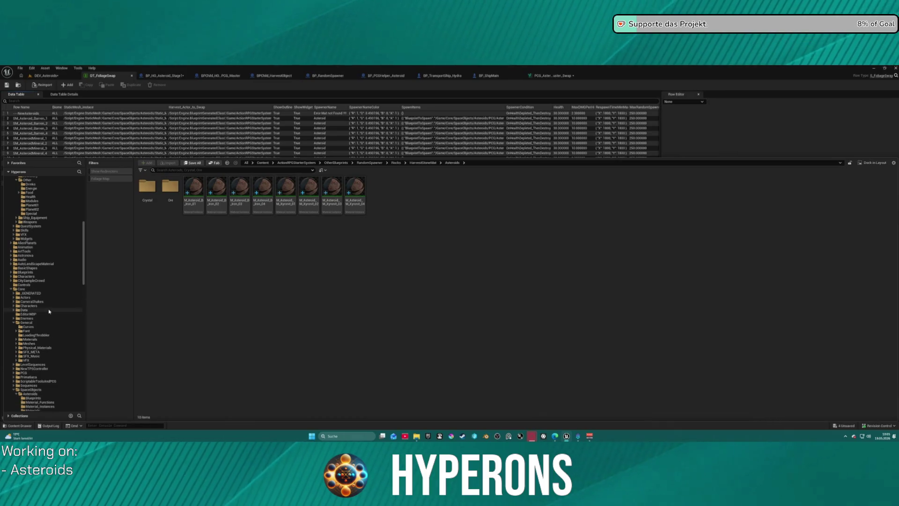
scroll(49, 309, down, 8)
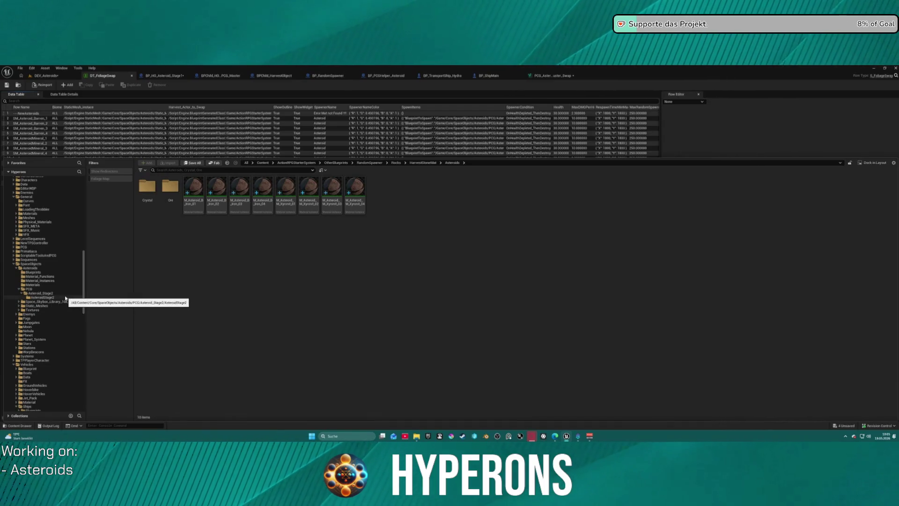
scroll(65, 235, up, 15)
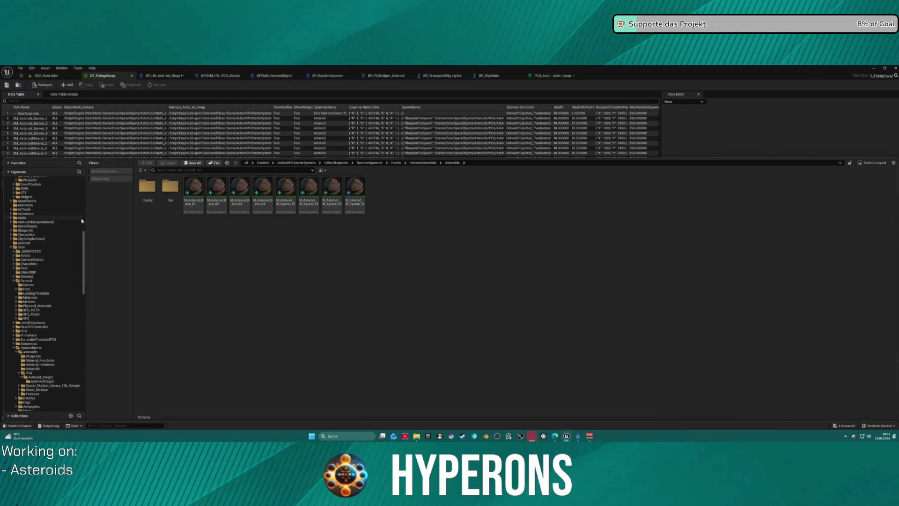
Move the harvest material from HarvestStoneMat into its Asteroids subfolder.
click(40, 297)
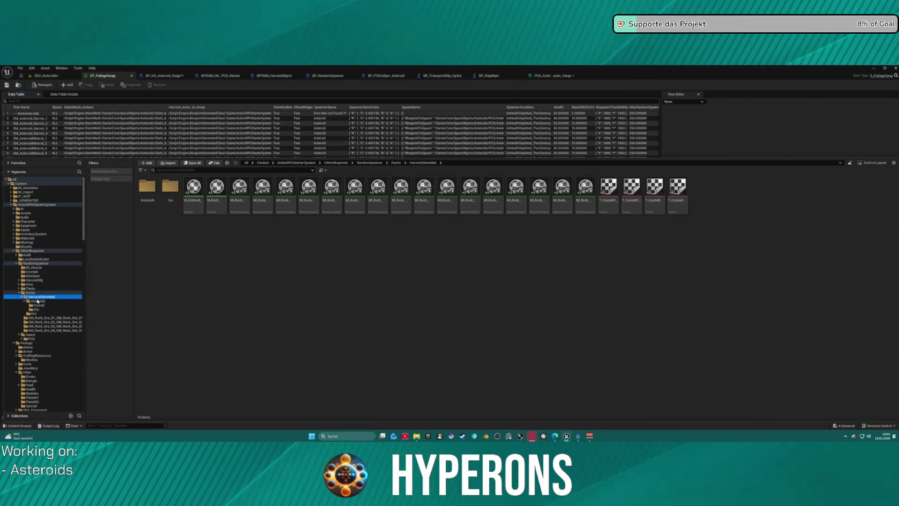
mouse_move(195, 201)
mouse_down()
mouse_move(94, 323)
mouse_move(38, 293)
mouse_move(55, 312)
mouse_move(41, 302)
mouse_up()
click(53, 315)
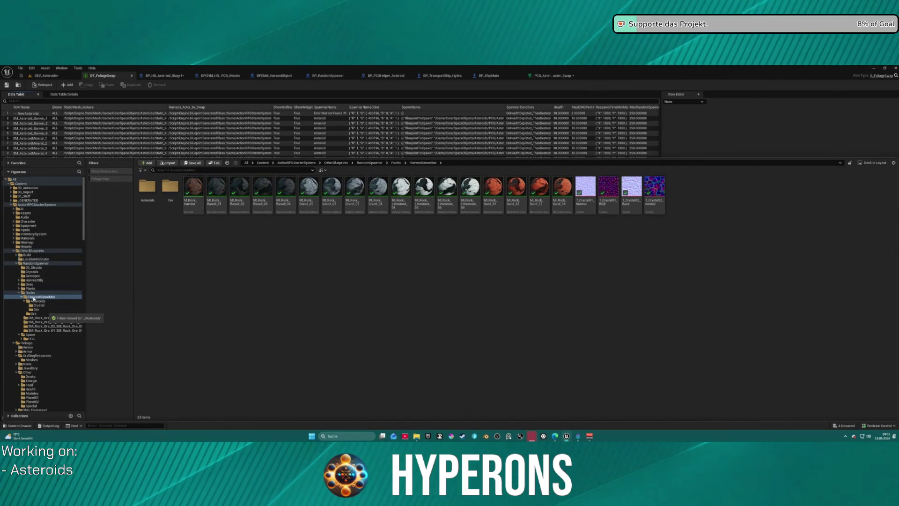
Fix up the folder's redirector references and delete the unreferenced redirectors.
right_click(42, 307)
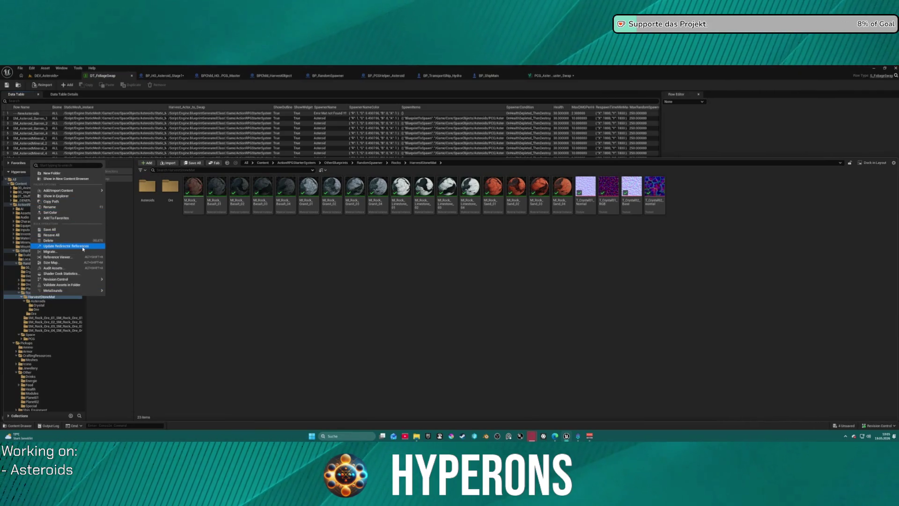
click(65, 245)
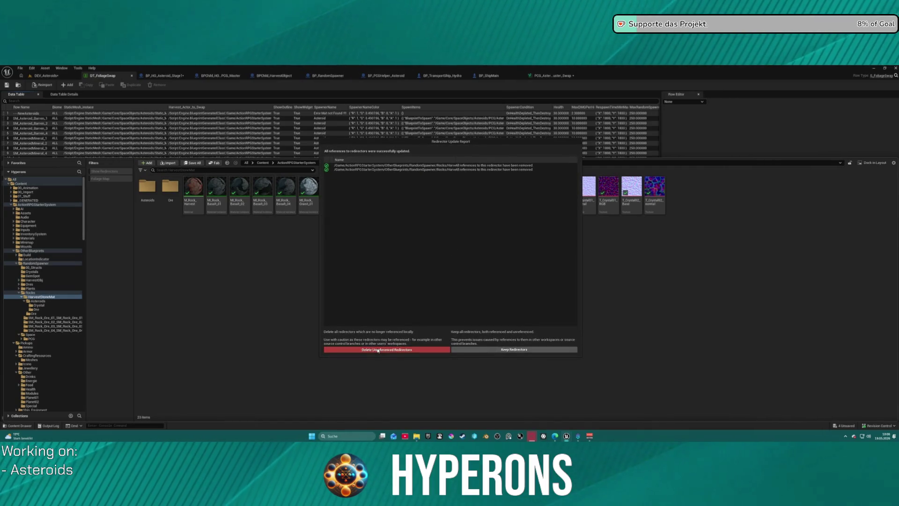
click(378, 350)
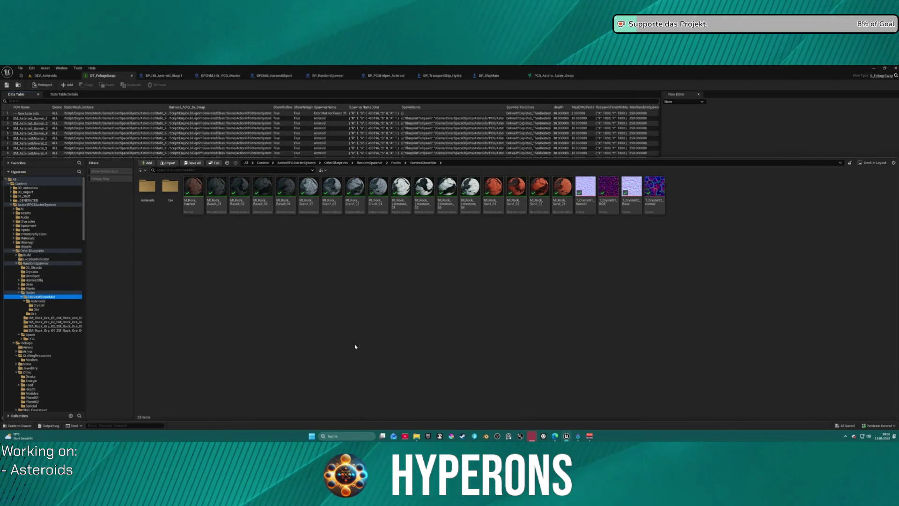
Select the four T_Crystal textures, then show the Rocks folder contents.
click(583, 206)
shift+click(648, 204)
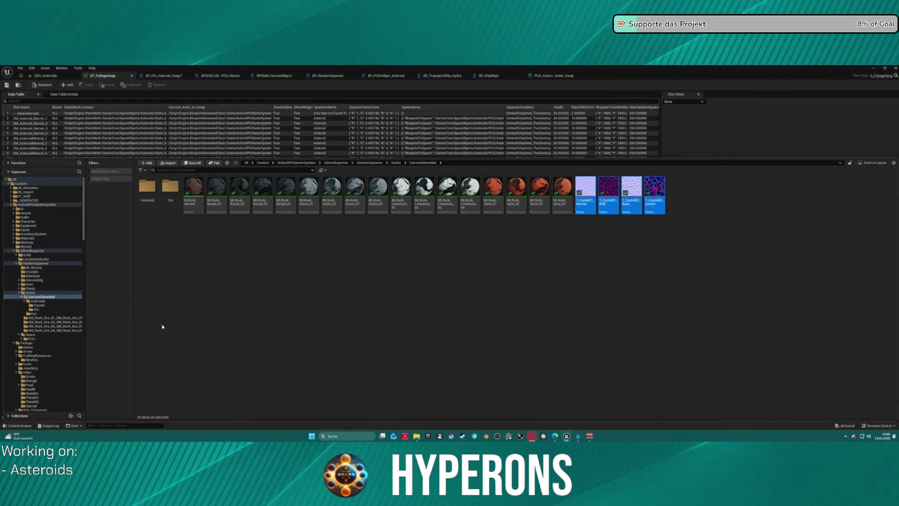
click(30, 293)
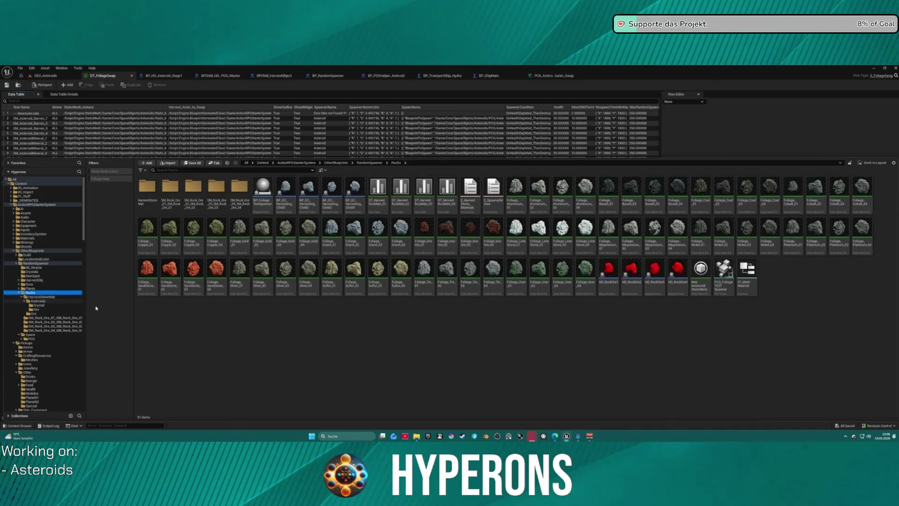
Browse Rocks and the HarvestStoneMat Asteroids folder, making a first attempt to move it.
click(41, 298)
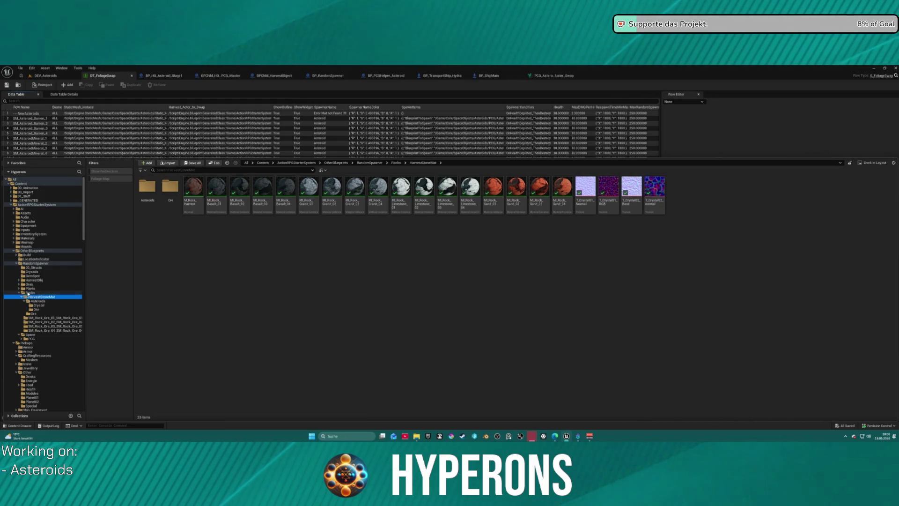
click(40, 301)
mouse_move(41, 303)
mouse_down()
mouse_move(28, 304)
mouse_move(16, 335)
mouse_move(46, 330)
mouse_move(97, 268)
mouse_move(128, 173)
mouse_move(105, 216)
mouse_up()
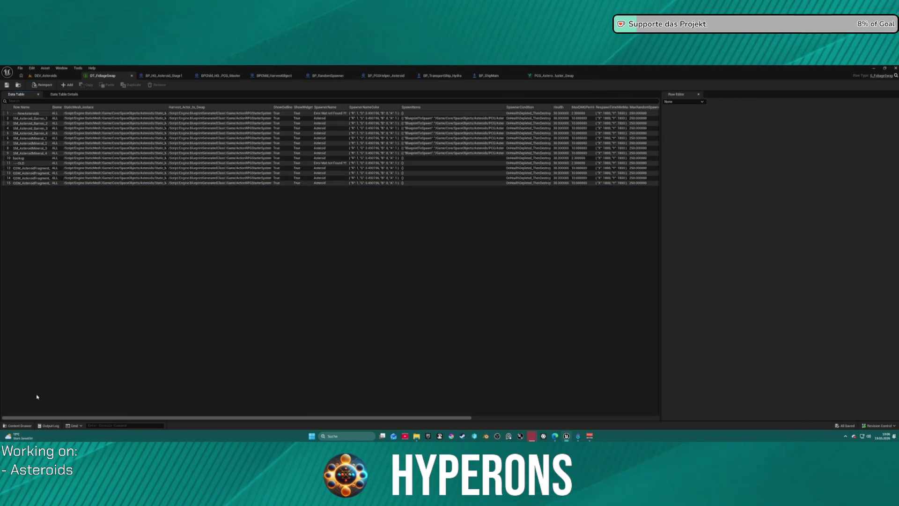
click(25, 425)
scroll(40, 291, down, 10)
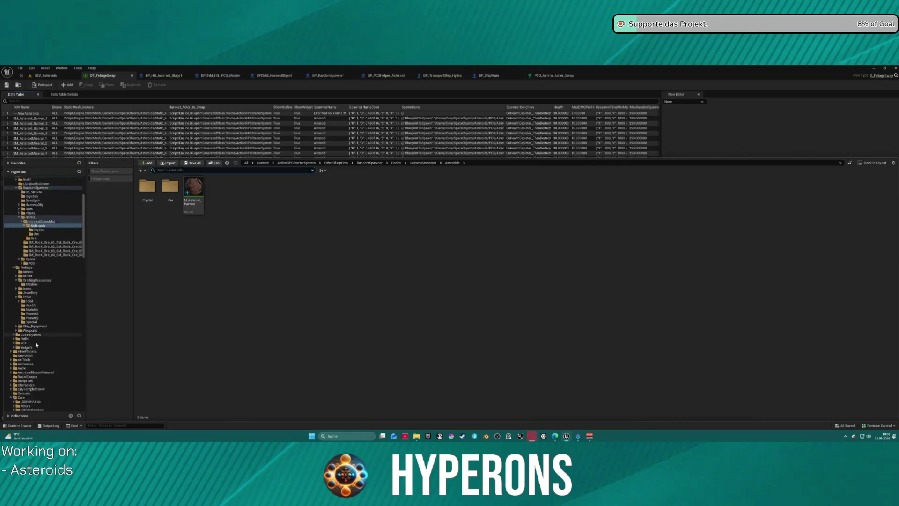
scroll(51, 281, up, 10)
Move the Asteroids folder from HarvestStoneMat into SpaceObjects/Asteroids/Materials.
click(41, 255)
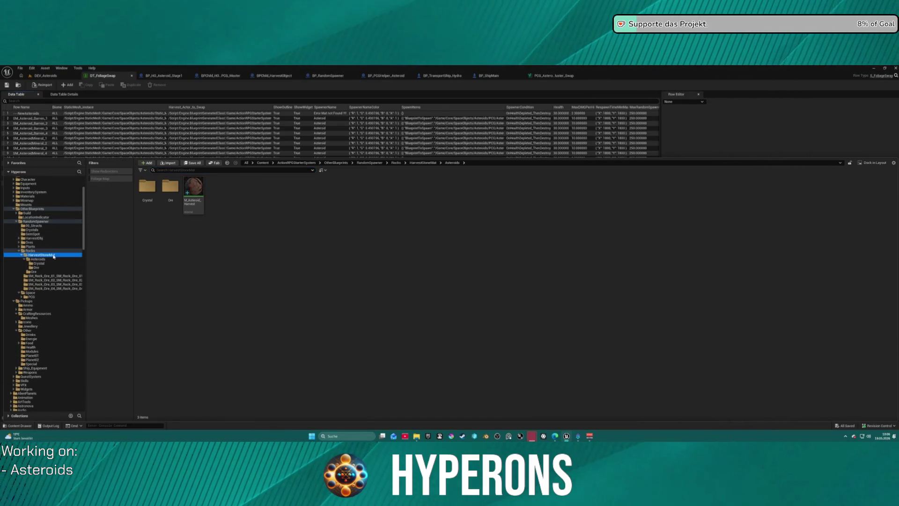
scroll(52, 299, down, 5)
scroll(53, 302, down, 5)
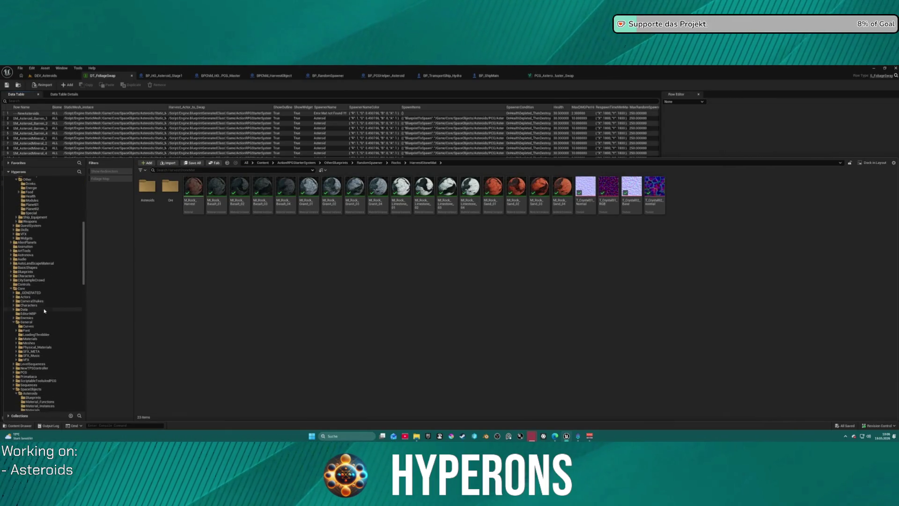
scroll(56, 319, down, 2)
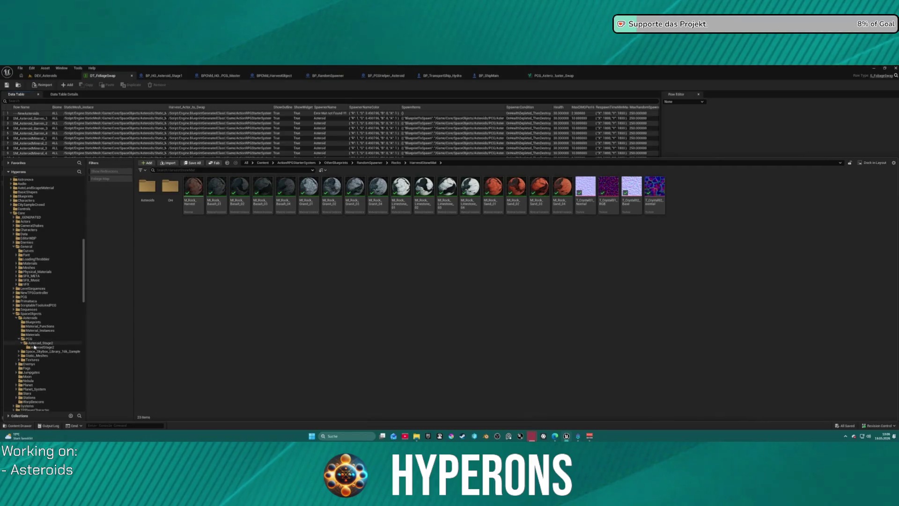
mouse_move(148, 187)
mouse_down()
mouse_move(138, 313)
mouse_move(66, 361)
mouse_move(29, 334)
mouse_up()
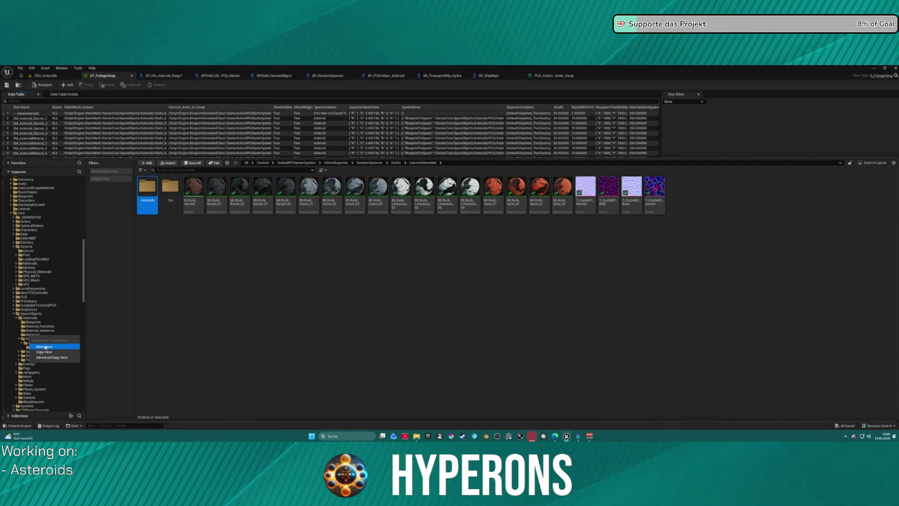
click(45, 347)
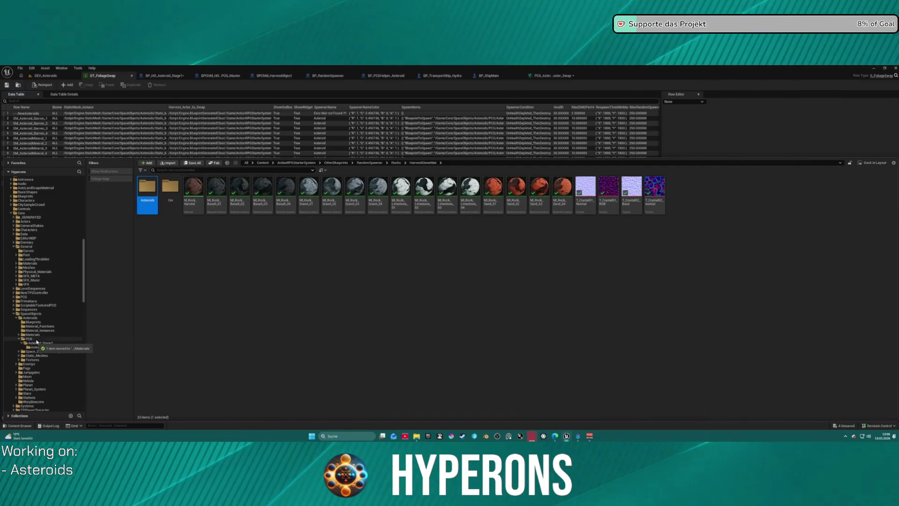
click(20, 336)
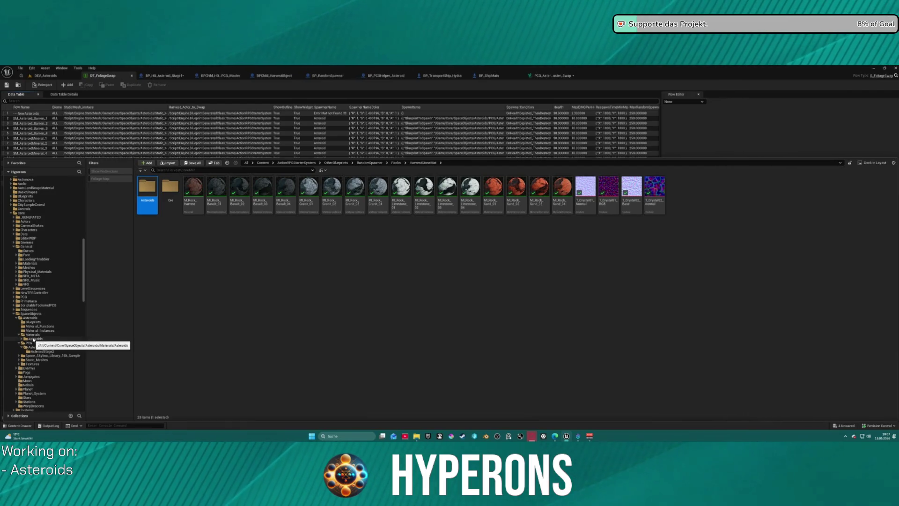
Update redirector references on the leftover Asteroids folder, then open the moved Asteroids folder.
right_click(142, 183)
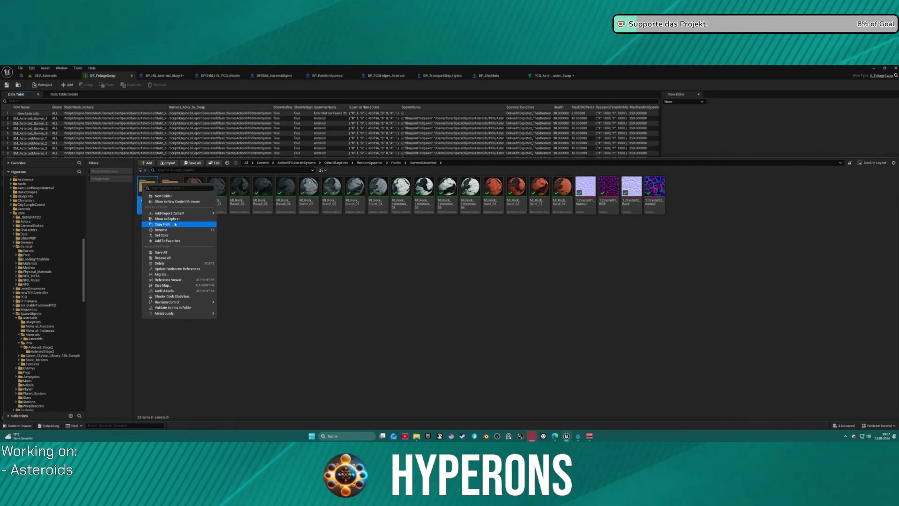
click(178, 270)
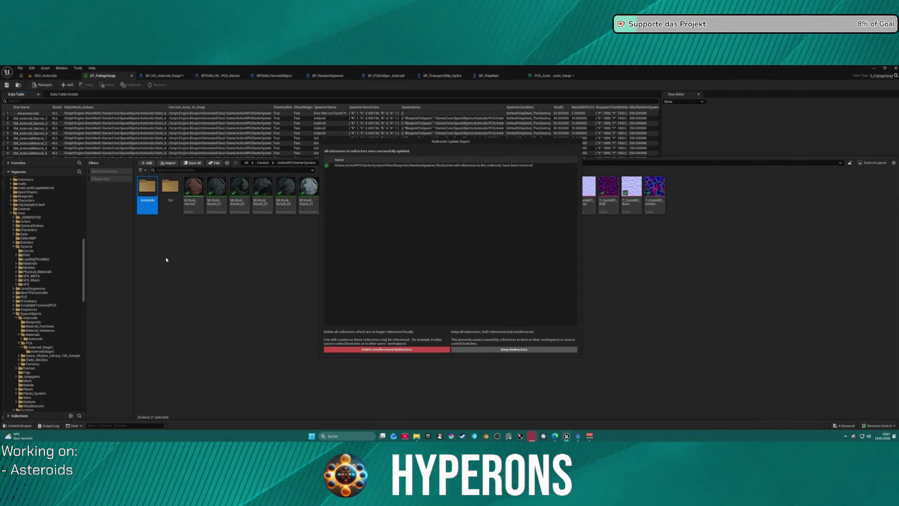
click(347, 349)
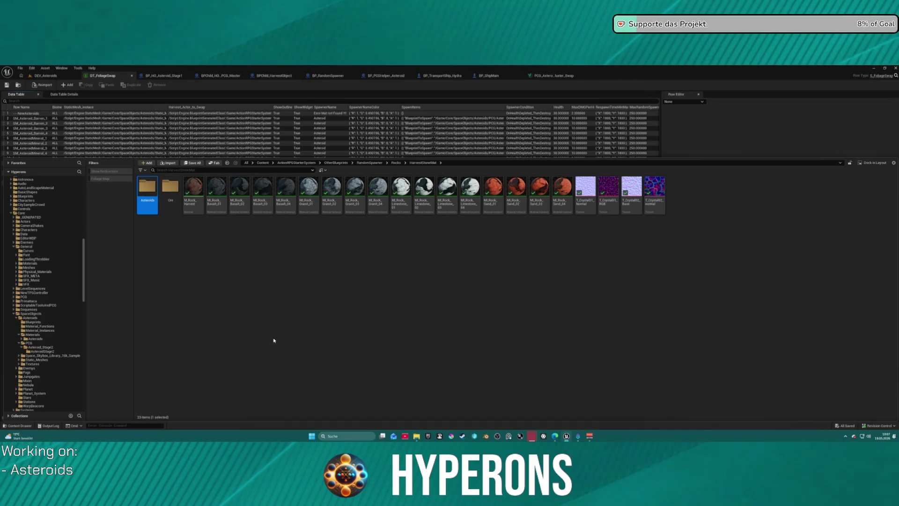
click(34, 339)
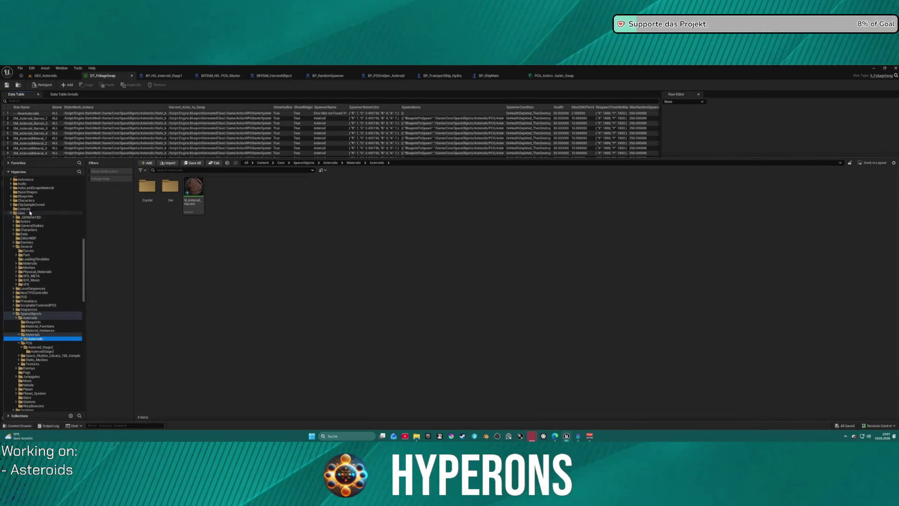
Delete the leftover Asteroids folder under HarvestStoneMat.
scroll(61, 239, up, 10)
scroll(51, 229, up, 3)
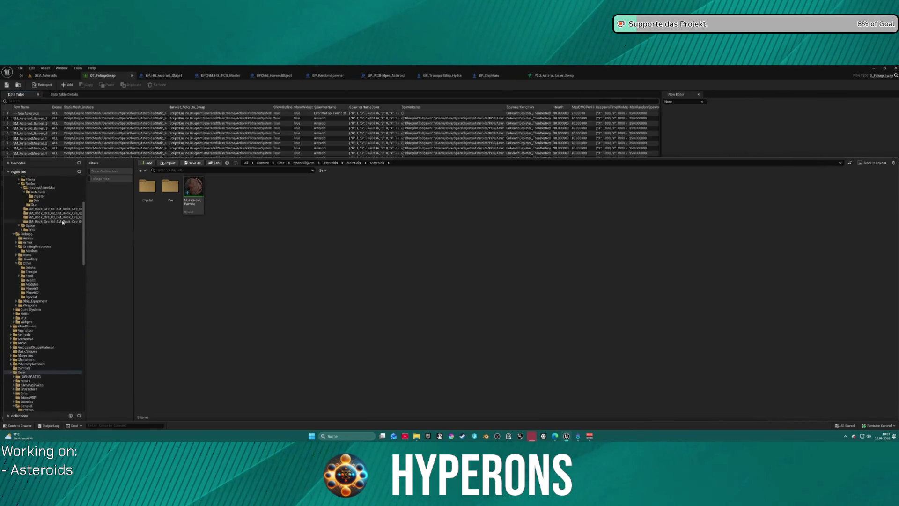
click(39, 206)
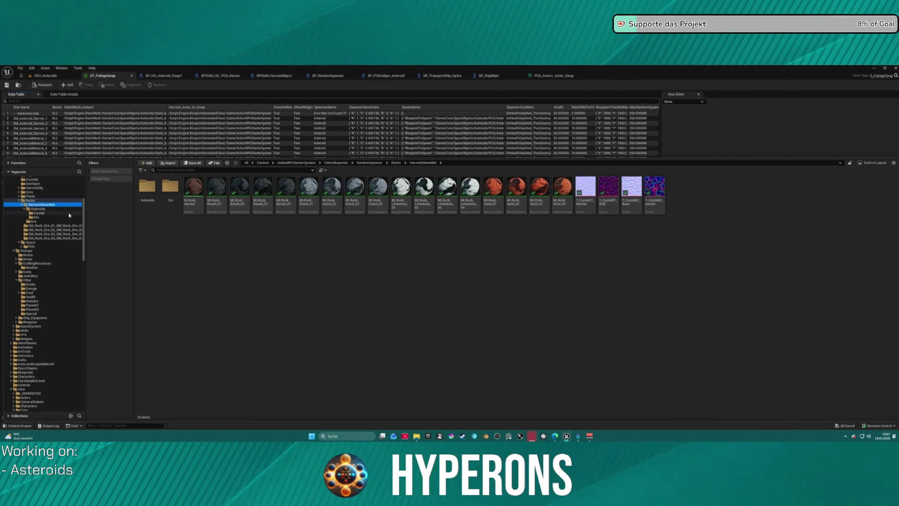
click(38, 209)
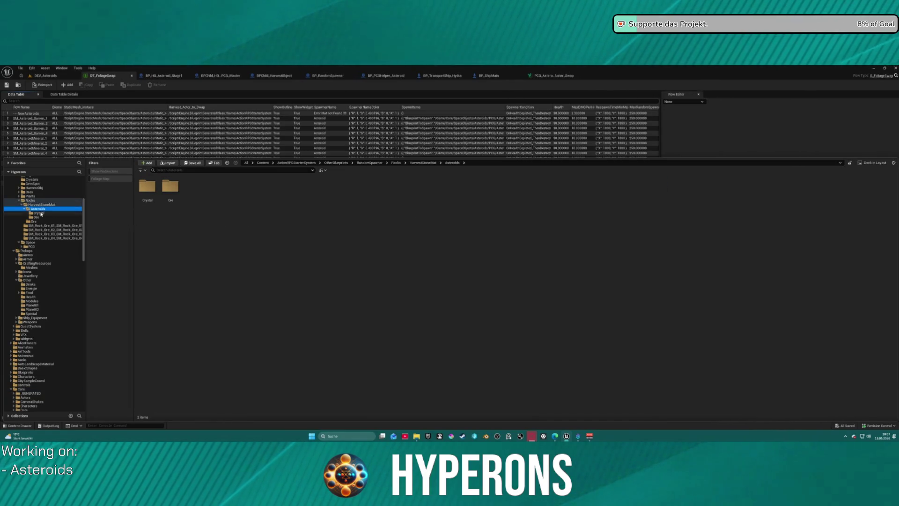
key(Delete)
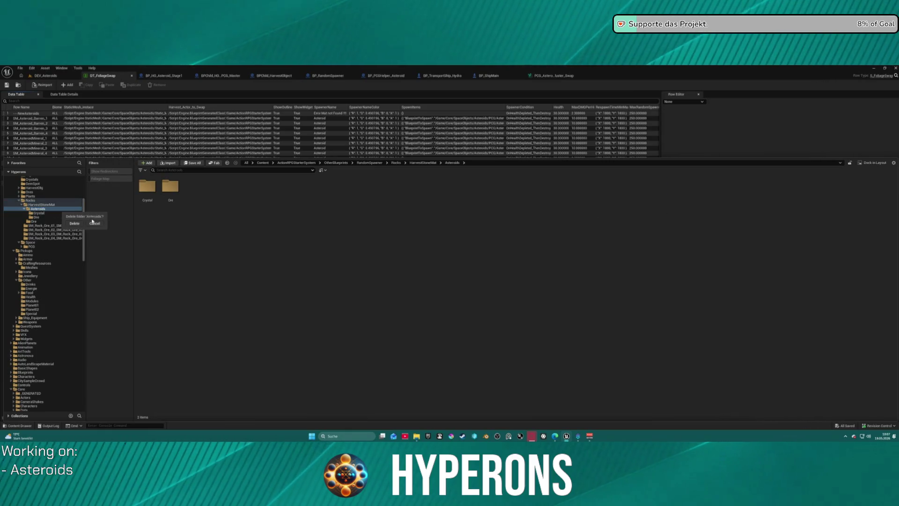
click(74, 223)
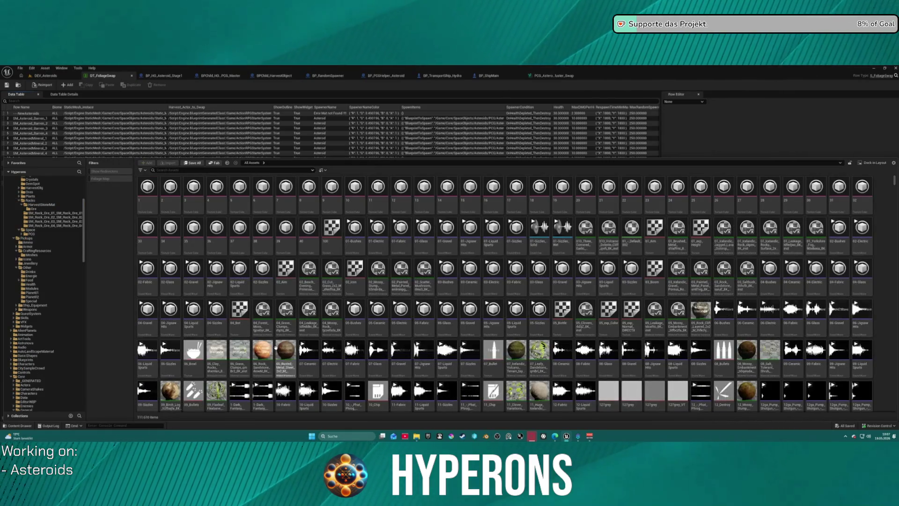
scroll(47, 304, down, 10)
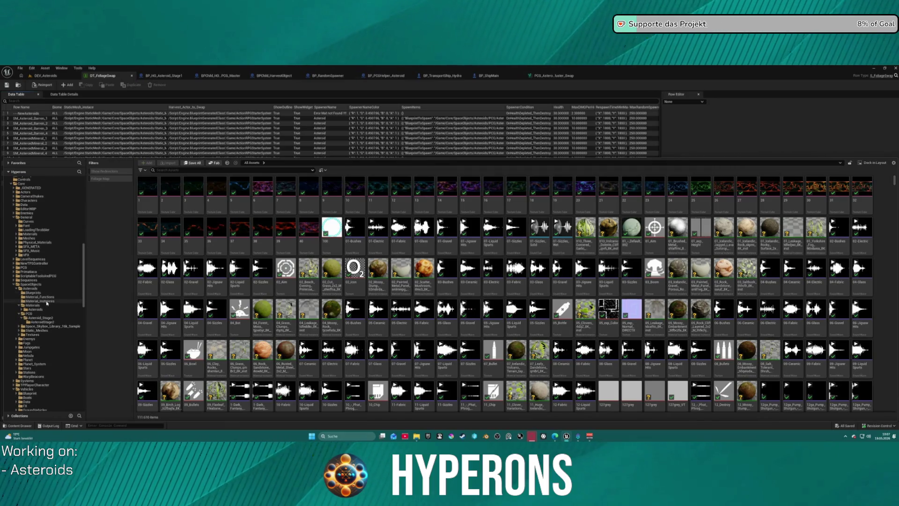
drag(34, 310, 34, 310)
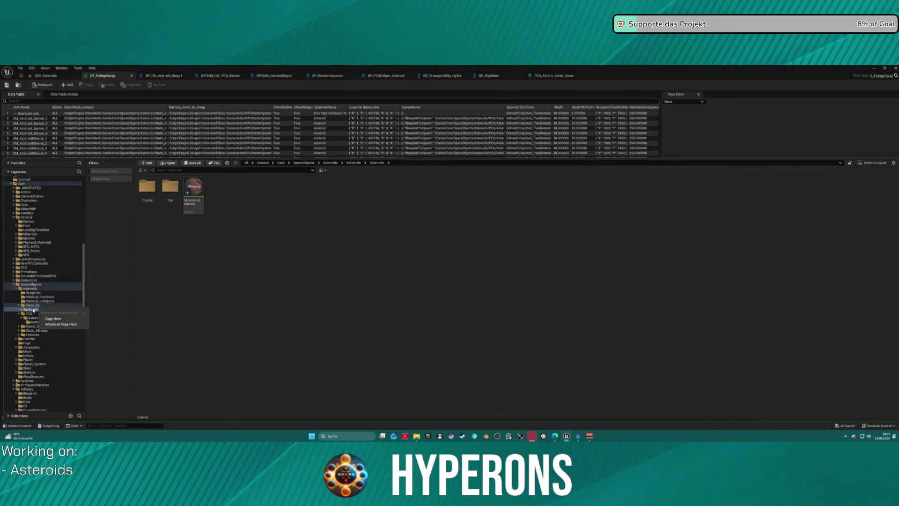
Open the asteroid Static_Meshes folder and select SM_Asteroid_Barren_1.
click(53, 319)
click(36, 331)
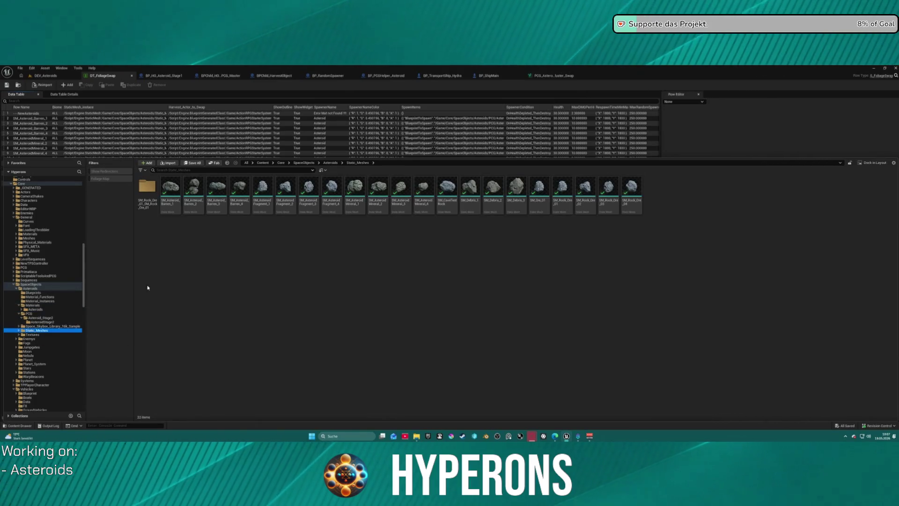
drag(170, 190, 178, 214)
shift+click(237, 202)
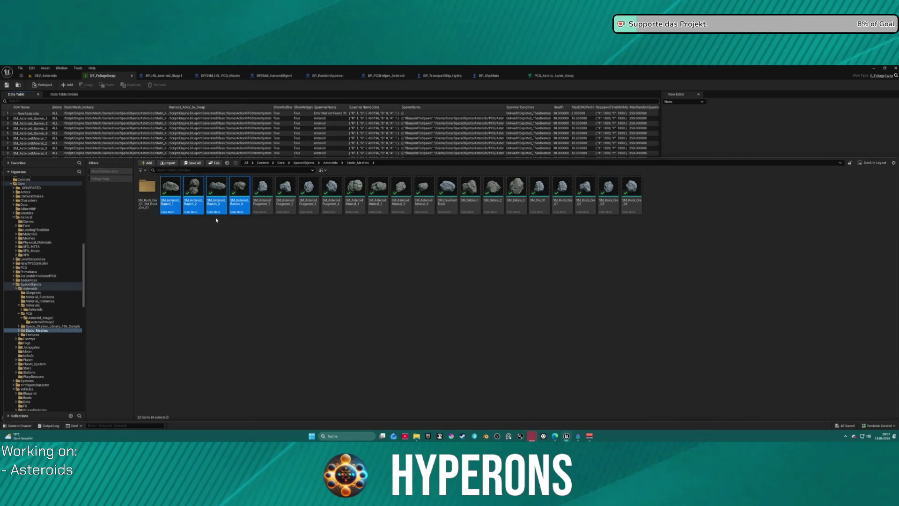
click(173, 206)
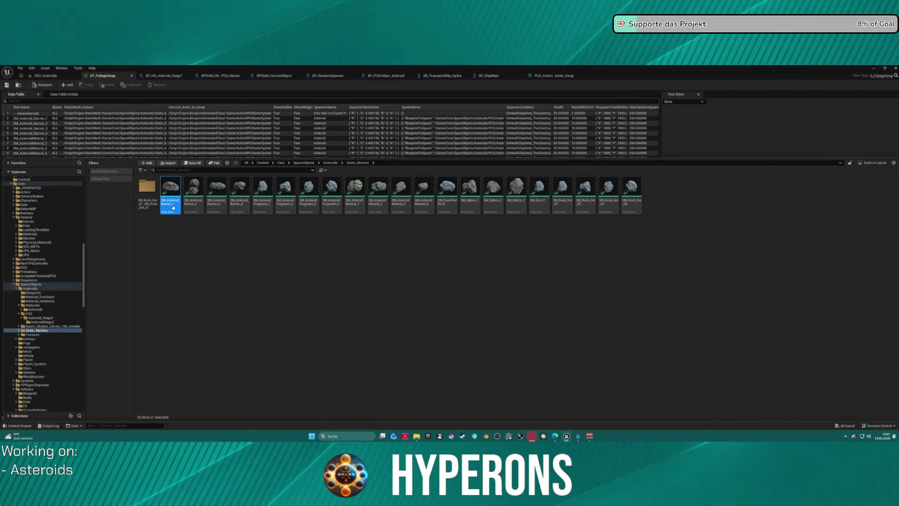
double_click(170, 207)
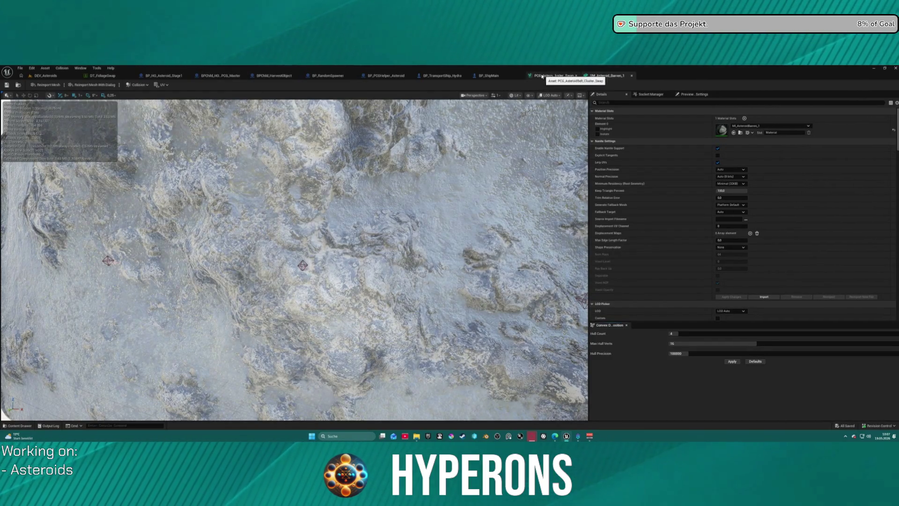
middle_click(490, 76)
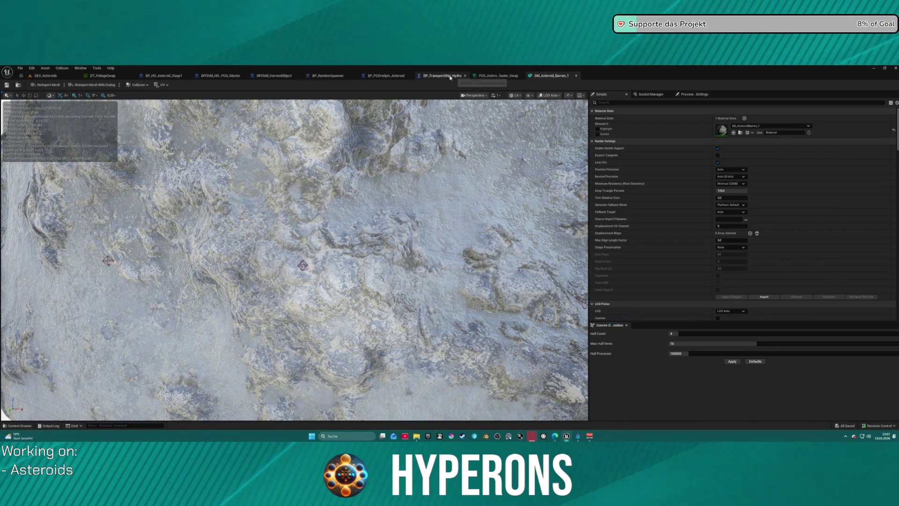
middle_click(442, 76)
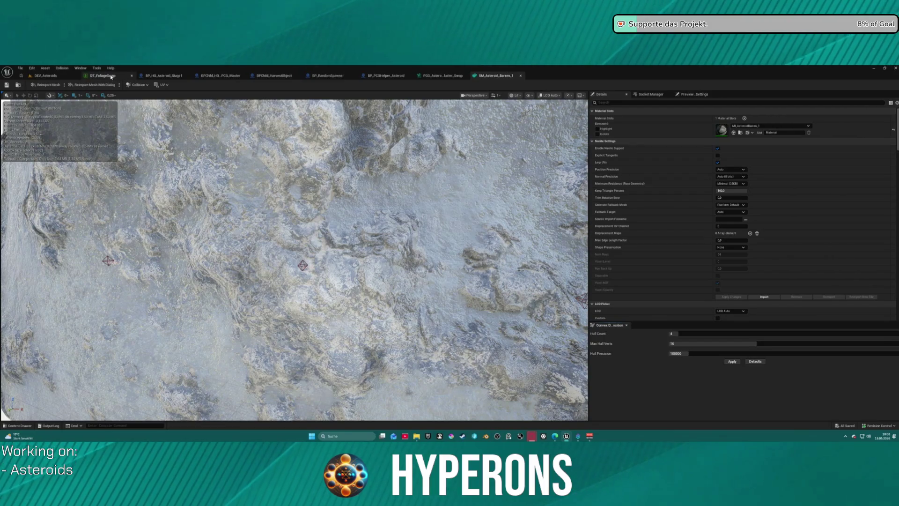
click(131, 75)
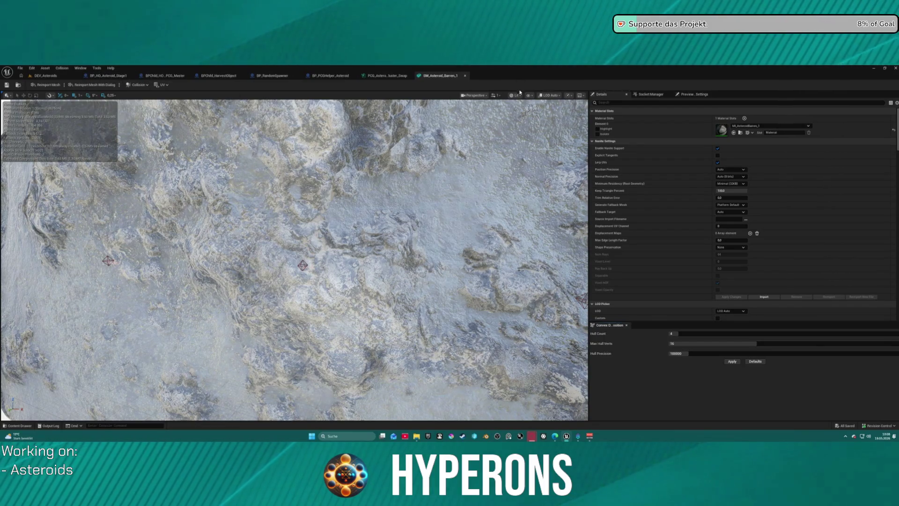
key(ctrl+space)
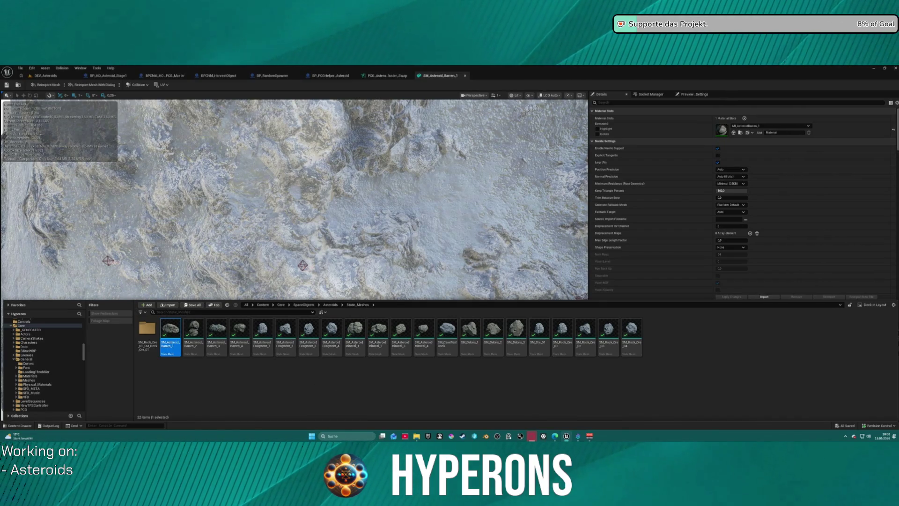
key(ctrl+space)
key(ctrl+space)
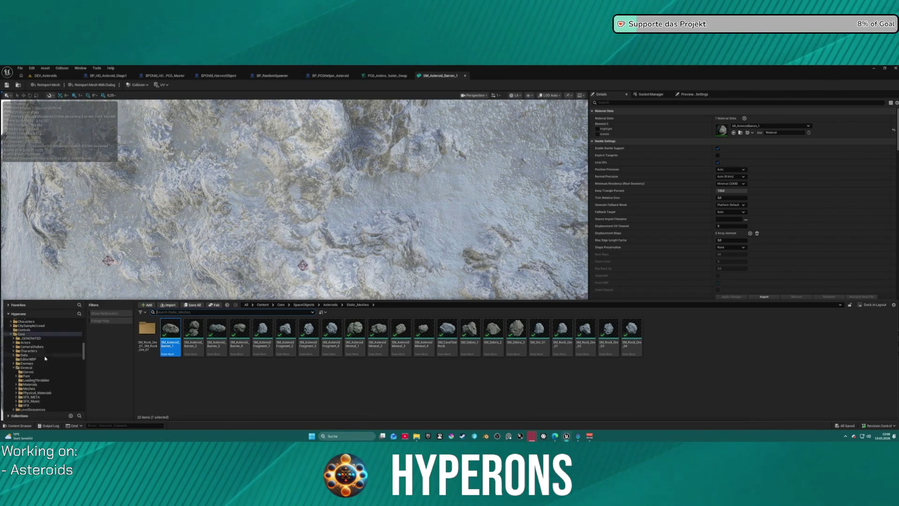
scroll(45, 366, down, 10)
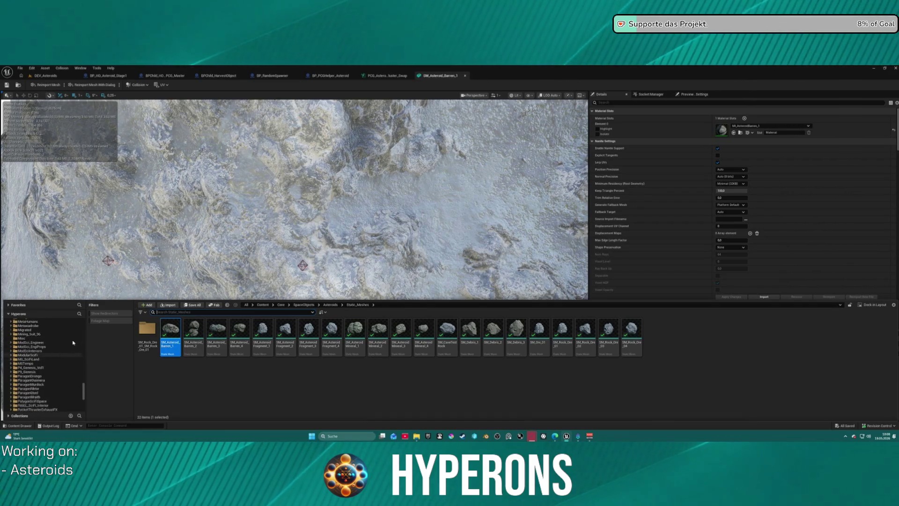
scroll(72, 345, up, 5)
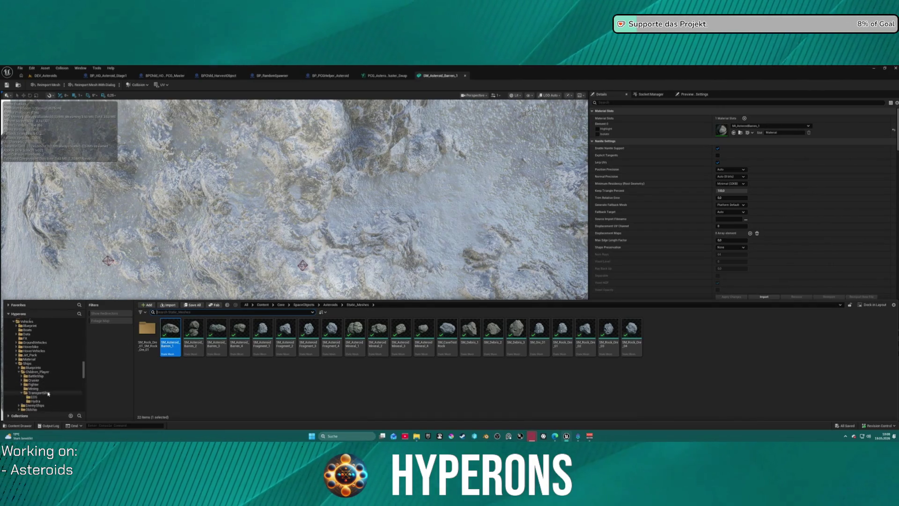
scroll(52, 392, down, 2)
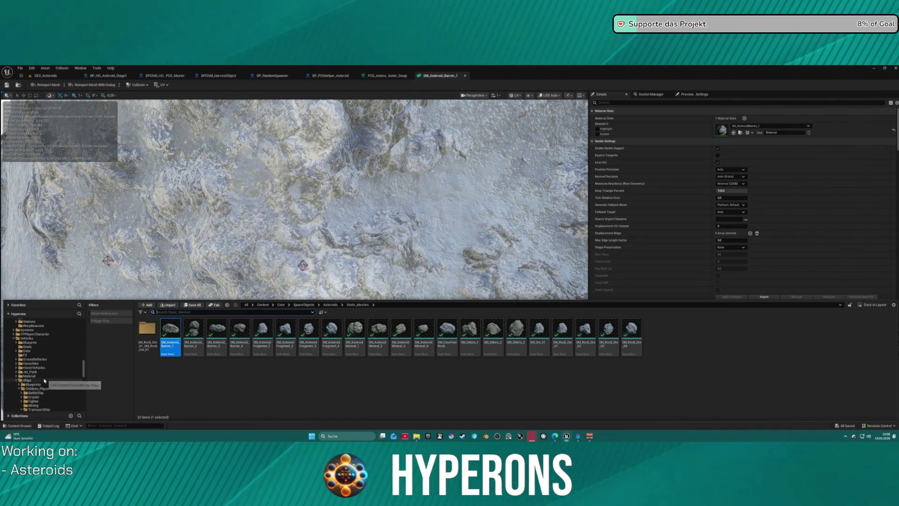
scroll(46, 378, up, 8)
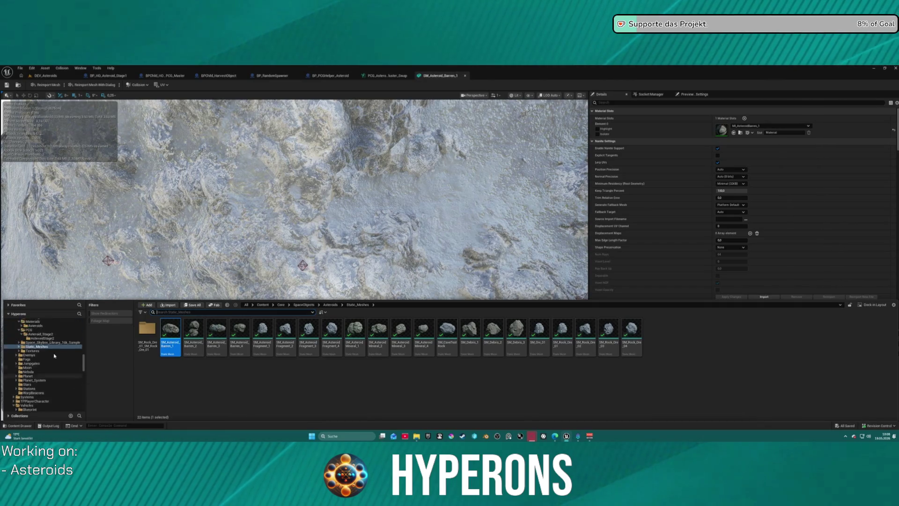
click(36, 368)
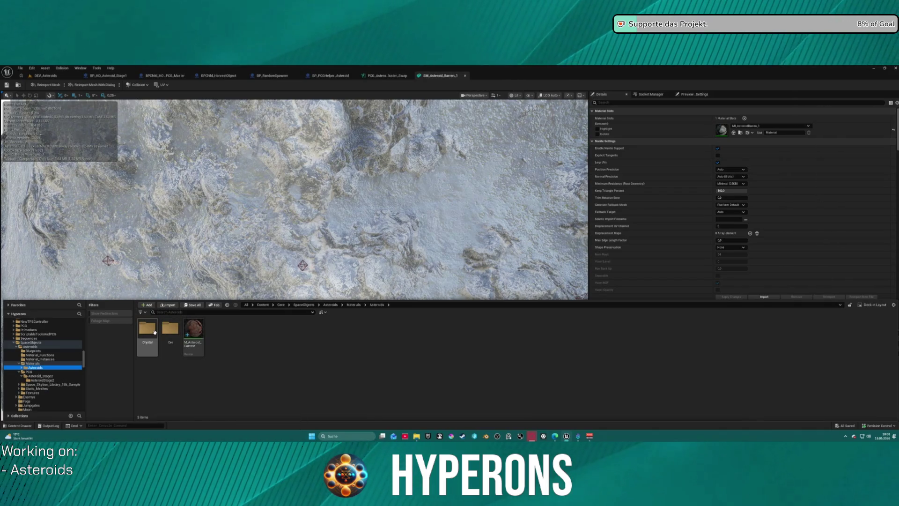
Open the Crystal folder and edit all four M_Asteroid_M_Xyronit instances together.
double_click(148, 334)
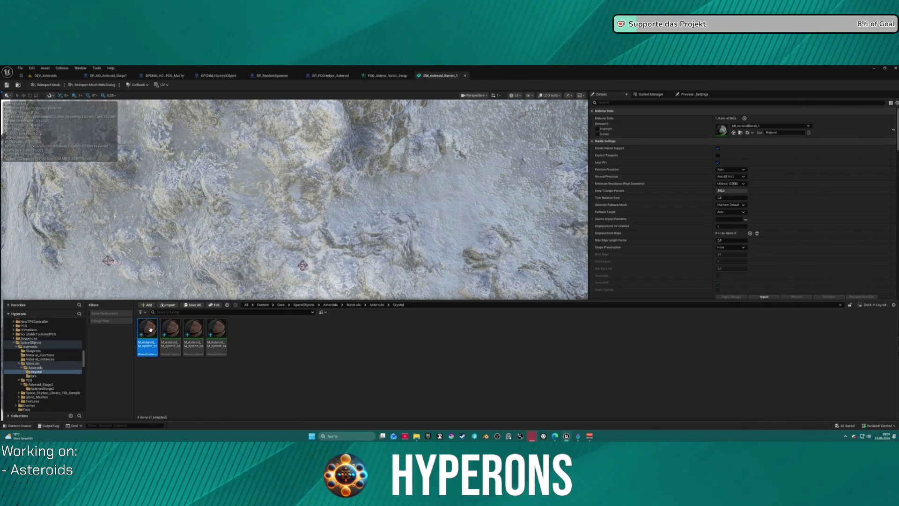
double_click(150, 330)
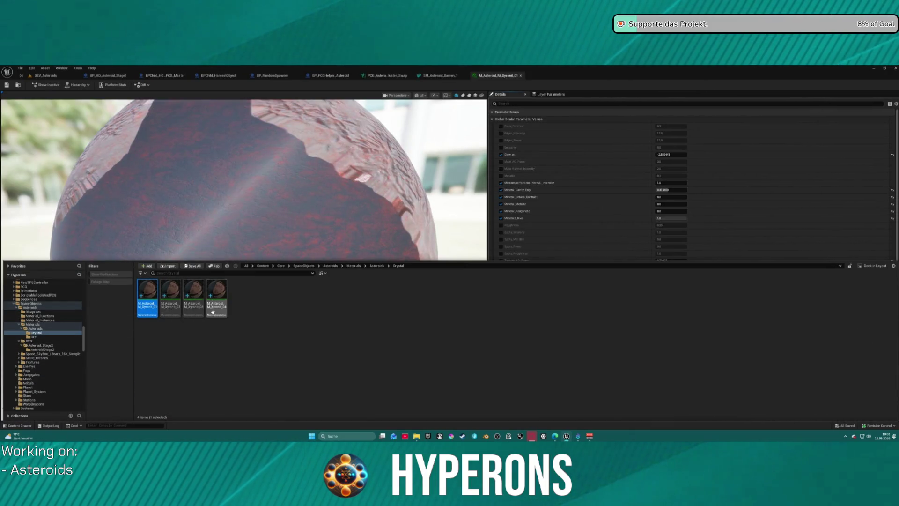
shift+click(212, 311)
right_click(215, 300)
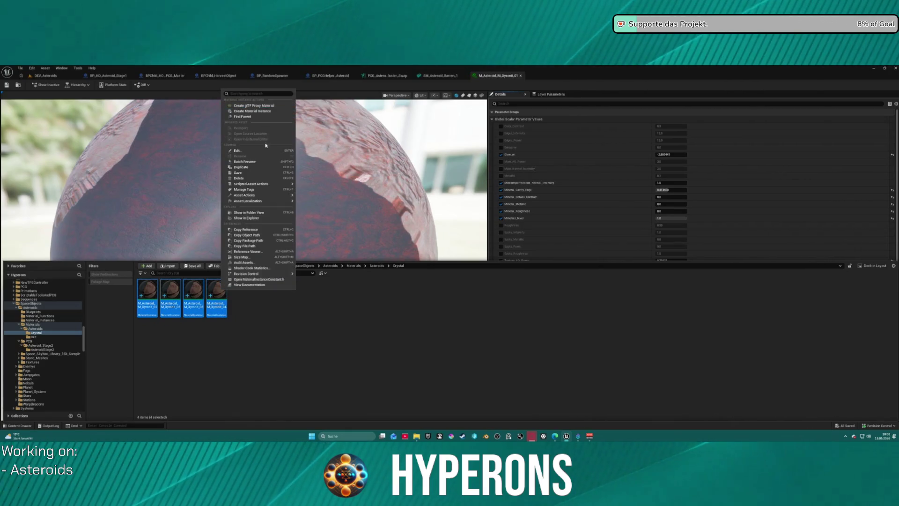
click(263, 150)
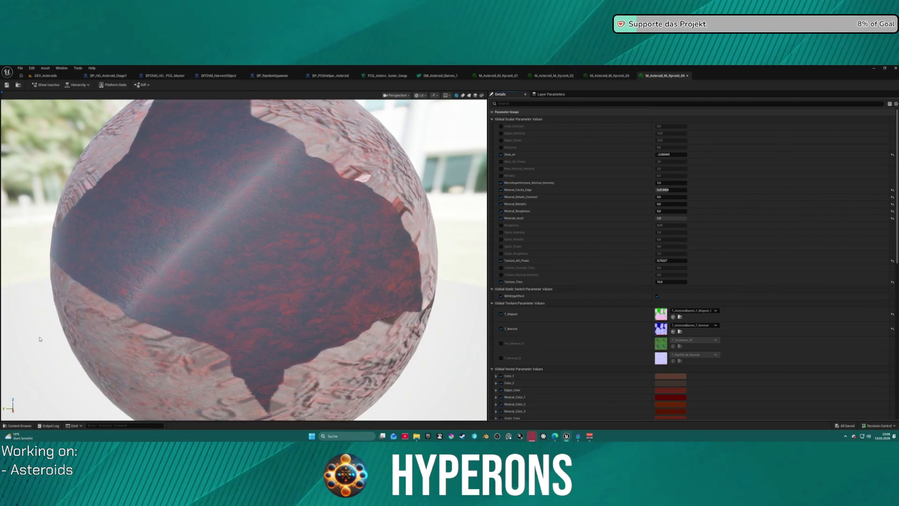
click(42, 338)
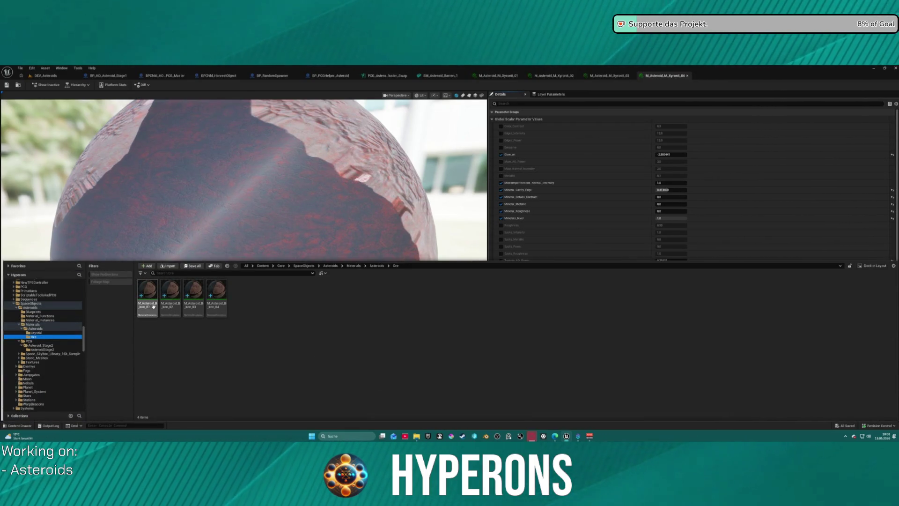
Open M_Asteroid_B_Iron_02 through _04 for editing.
shift+click(217, 297)
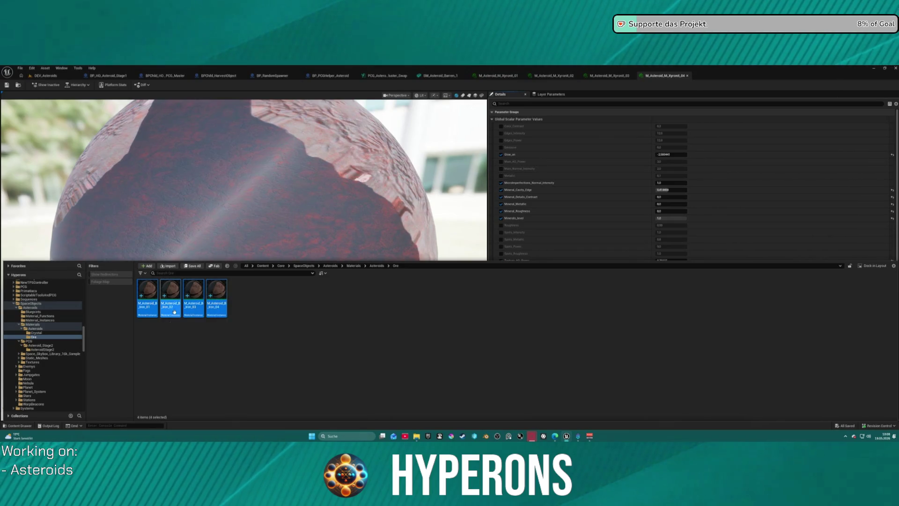
click(171, 295)
shift+click(216, 295)
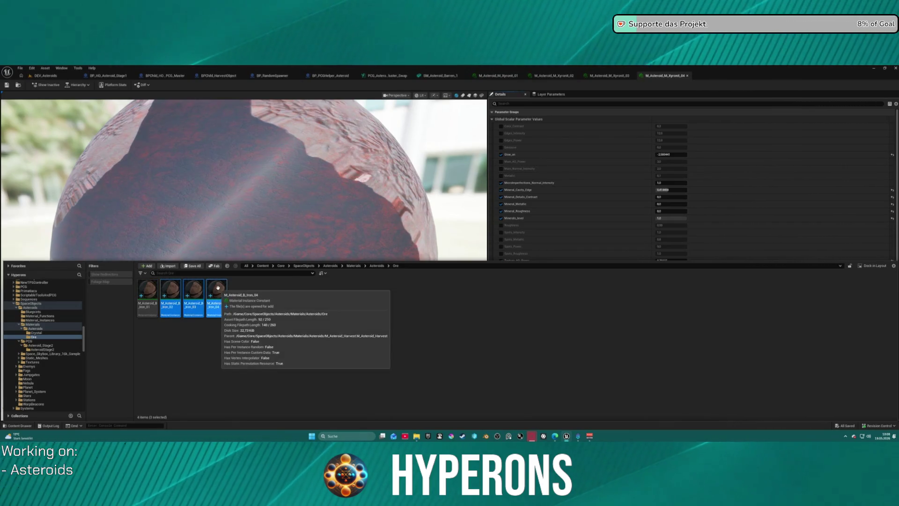
right_click(219, 292)
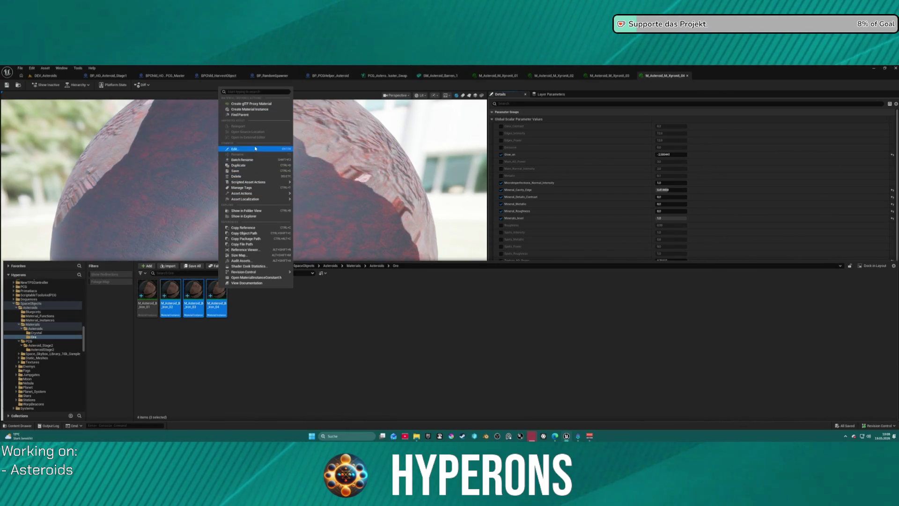
click(281, 148)
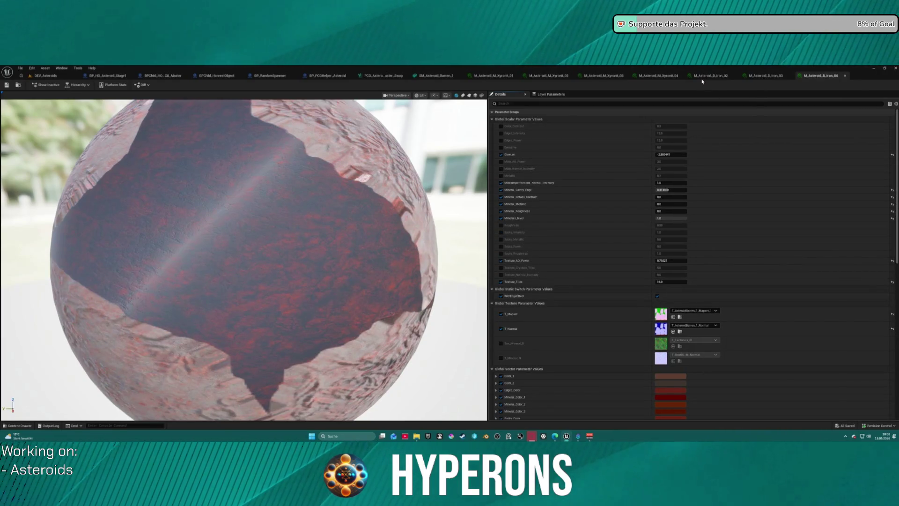
Return to the SM_Asteroid_Barren_1 mesh editor.
scroll(510, 322, down, 3)
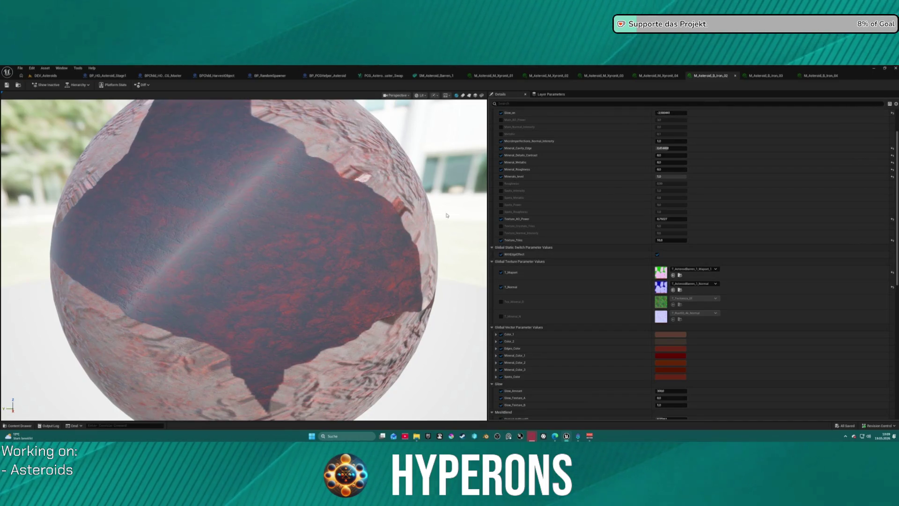
scroll(370, 140, down, 5)
scroll(369, 140, down, 3)
key(ctrl+space)
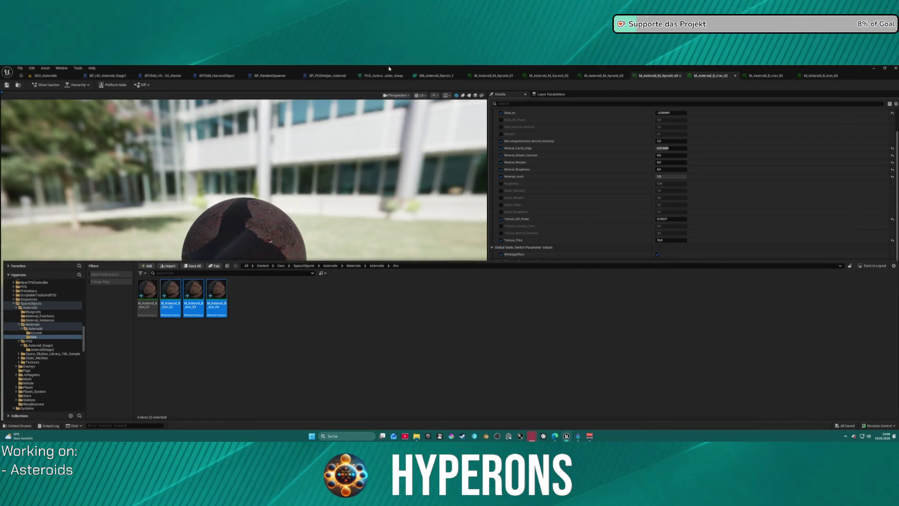
click(428, 76)
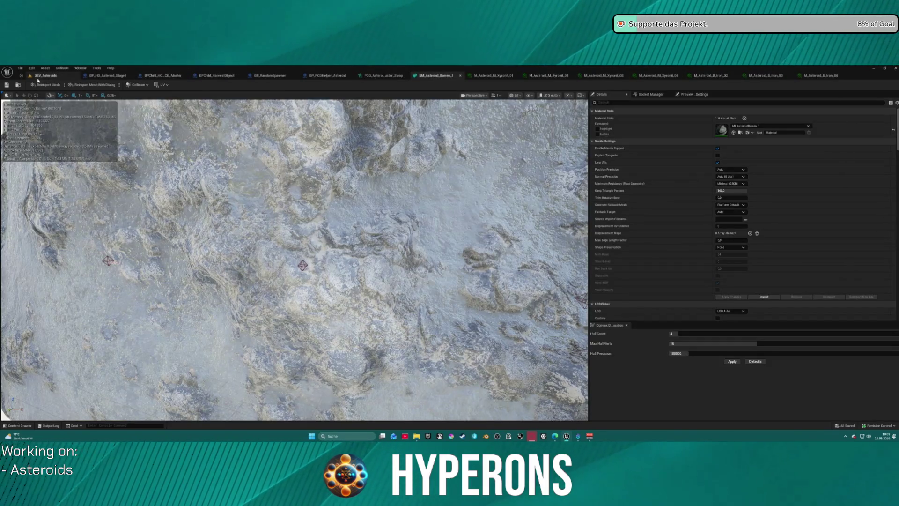
Preview M_Asteroid_B_Iron_02 on an asteroid mesh picked from the asset browser.
key(ctrl+space)
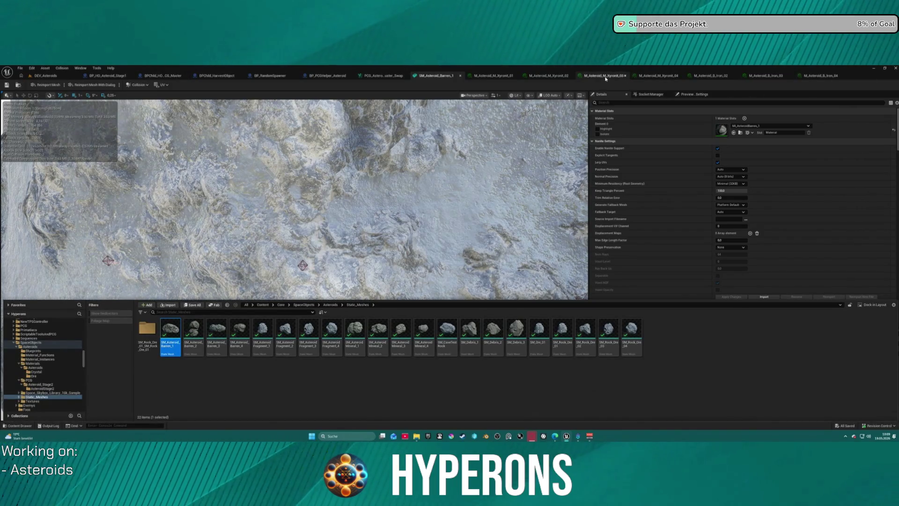
click(717, 76)
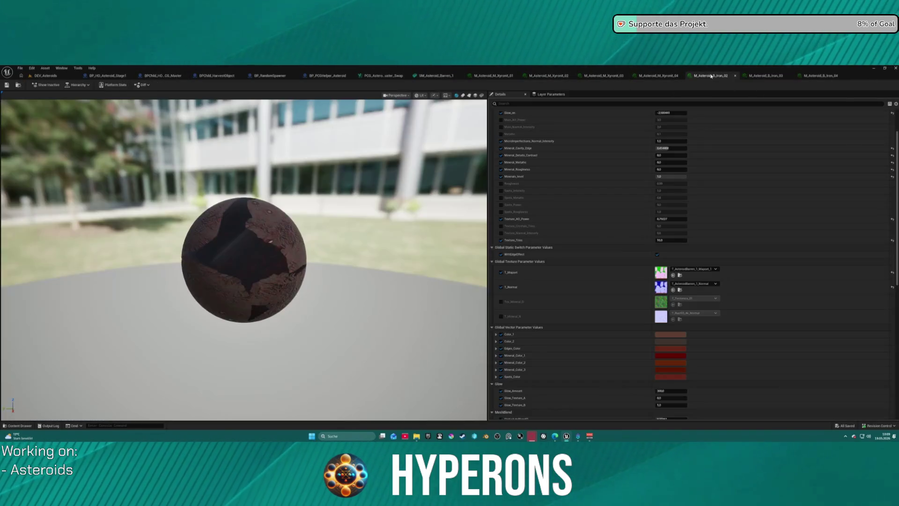
click(481, 96)
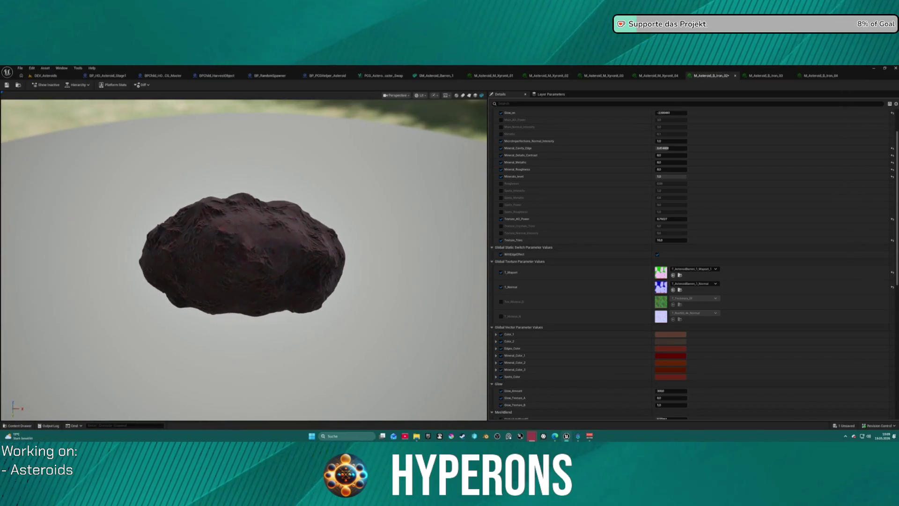
drag(333, 242, 334, 241)
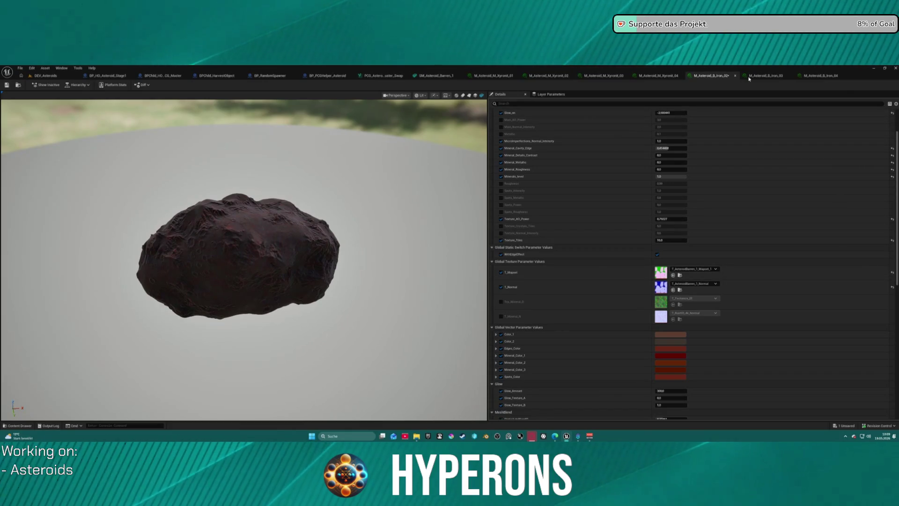
Switch the preview to the SM_Asteroid_Barren_2 mesh and look over the rock.
key(ctrl+space)
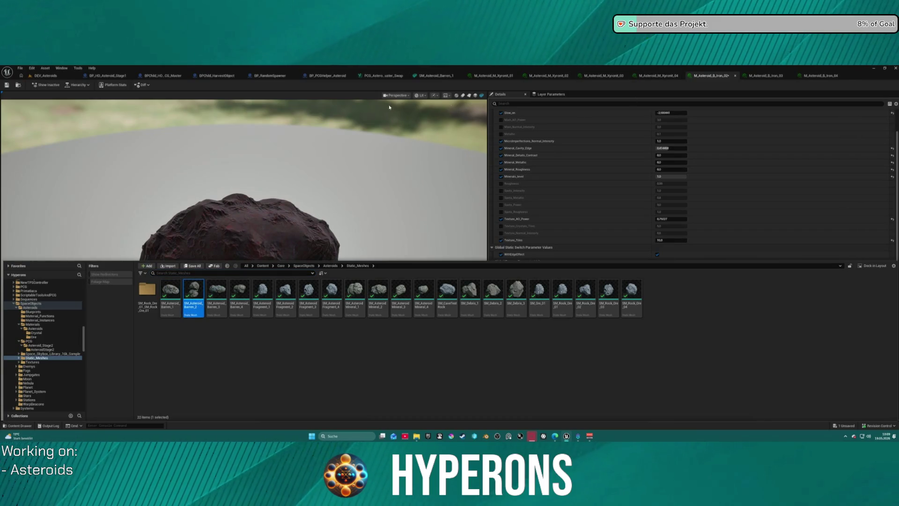
click(485, 97)
mouse_move(318, 265)
mouse_down()
mouse_move(281, 244)
mouse_move(318, 234)
mouse_up()
drag(280, 204, 290, 221)
click(717, 269)
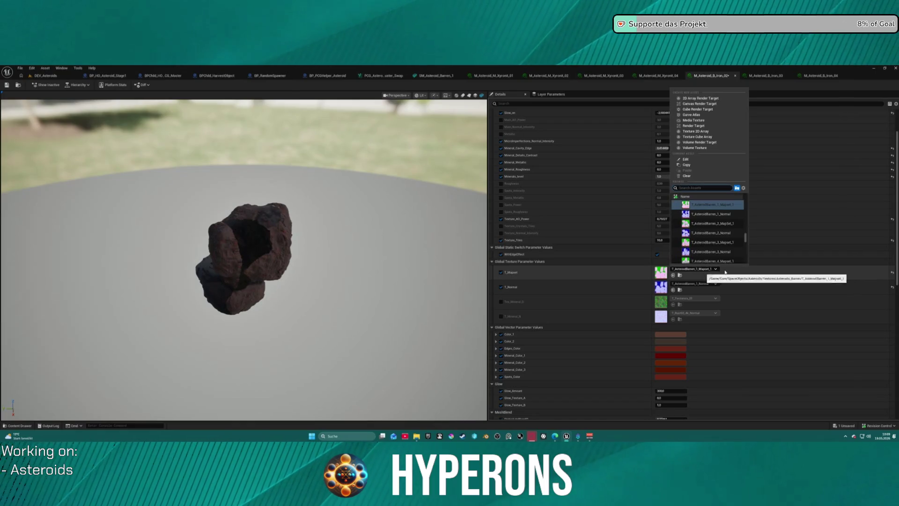
Try T_AsteroidBarren_2_MapSet_1 and T_AsteroidBarren_2_Normal textures, then undo both changes.
click(710, 224)
click(699, 283)
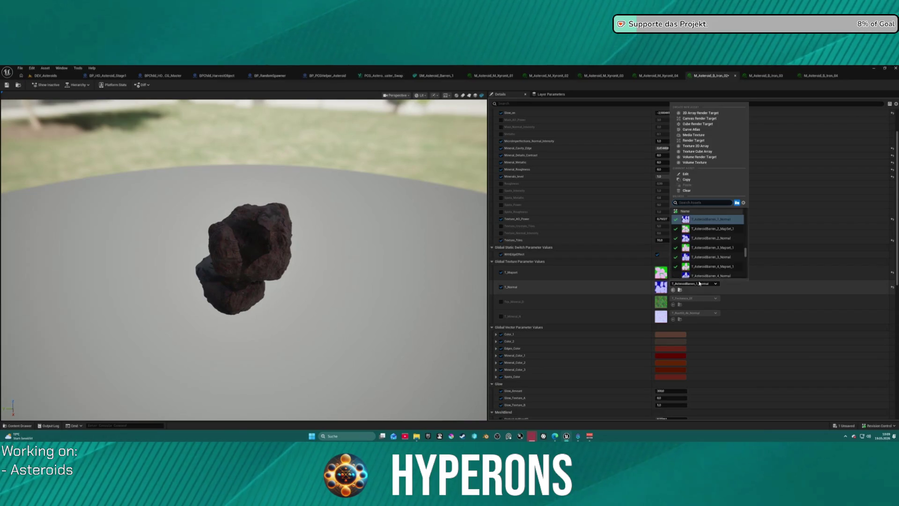
click(711, 239)
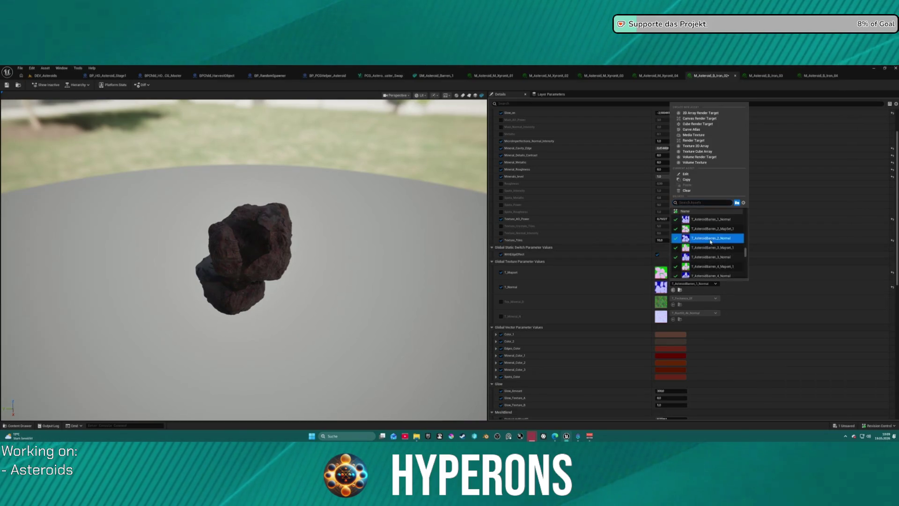
drag(328, 253, 428, 243)
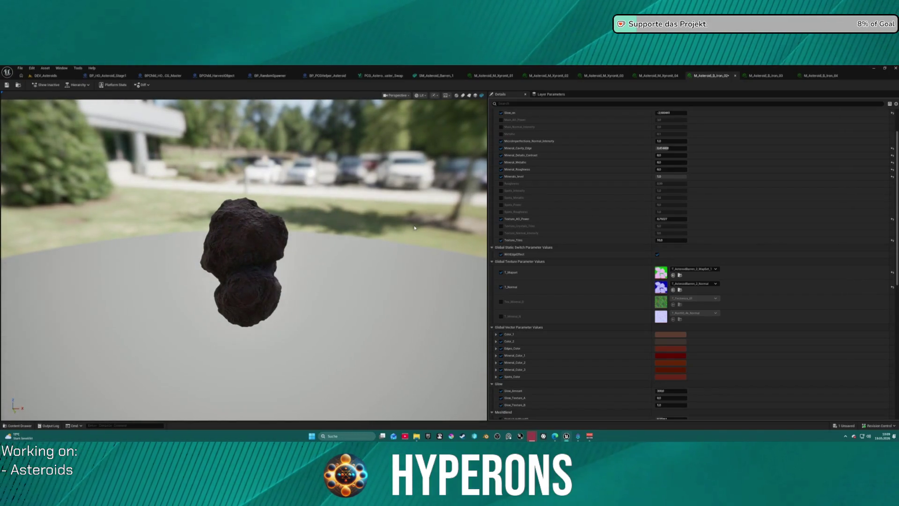
key(ctrl+z)
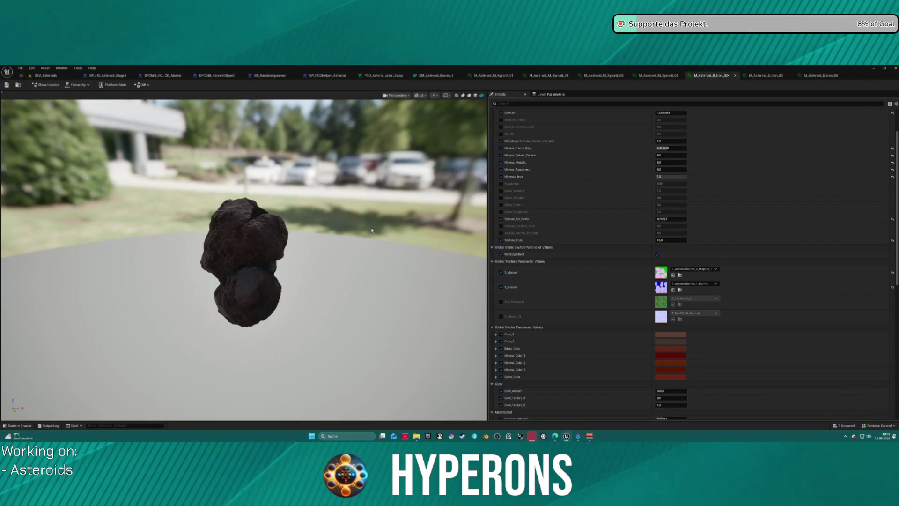
drag(350, 243, 355, 242)
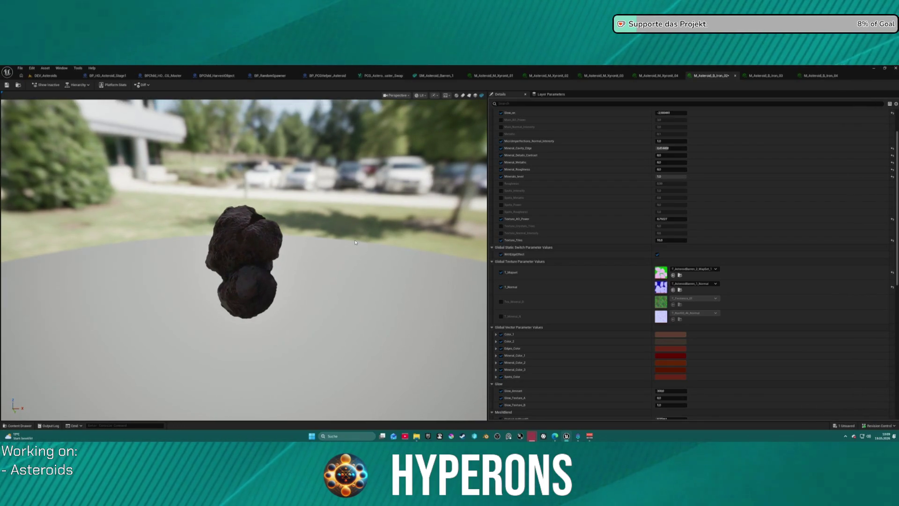
key(ctrl+z)
scroll(596, 196, down, 1)
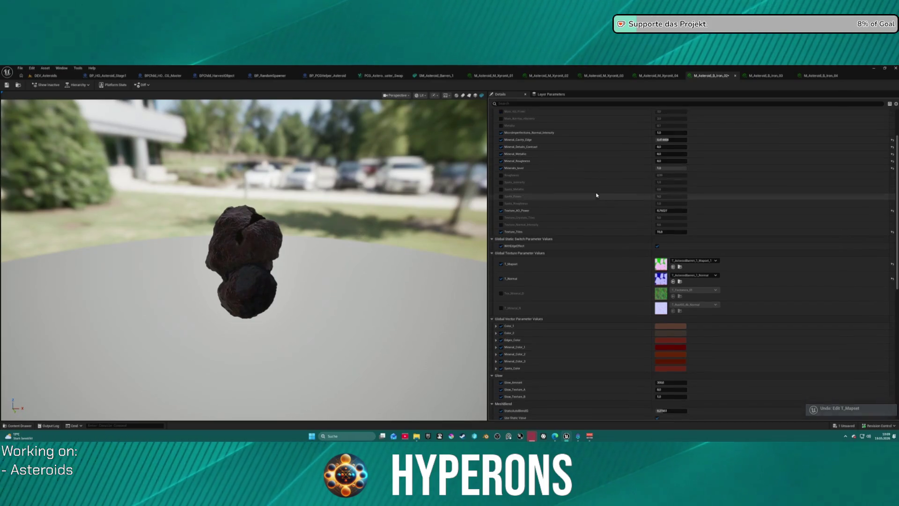
scroll(596, 196, up, 3)
Raise Glow_on to about 2.44 so the red veins glow.
mouse_move(671, 154)
mouse_down()
mouse_move(686, 154)
mouse_move(665, 154)
mouse_up()
mouse_move(244, 258)
mouse_down()
mouse_move(282, 244)
mouse_move(319, 272)
mouse_move(385, 257)
mouse_move(412, 309)
mouse_move(421, 281)
mouse_move(445, 263)
mouse_move(452, 218)
mouse_move(435, 253)
mouse_move(445, 220)
mouse_move(422, 193)
mouse_up()
click(684, 310)
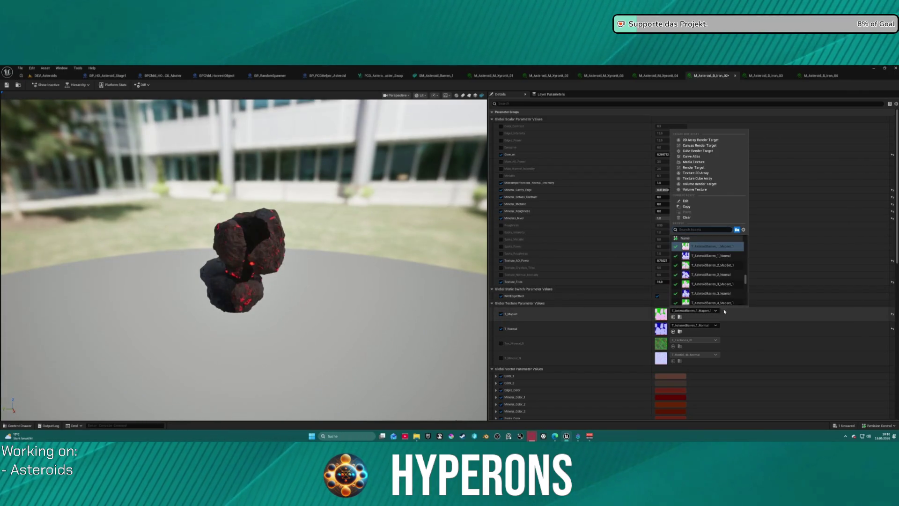
Assign T_AsteroidBarren_2_MapSet_1 to T_Mapset and T_AsteroidBarren_2_Normal to T_Normal.
click(712, 265)
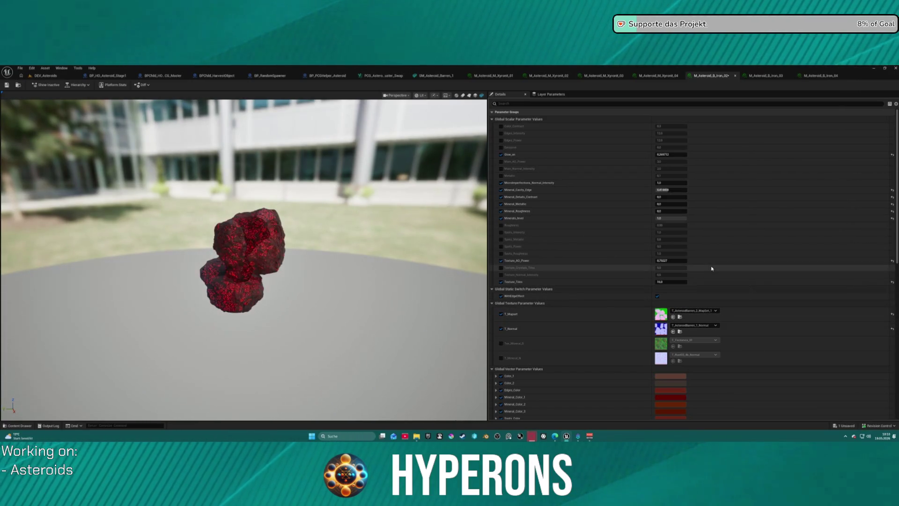
click(693, 325)
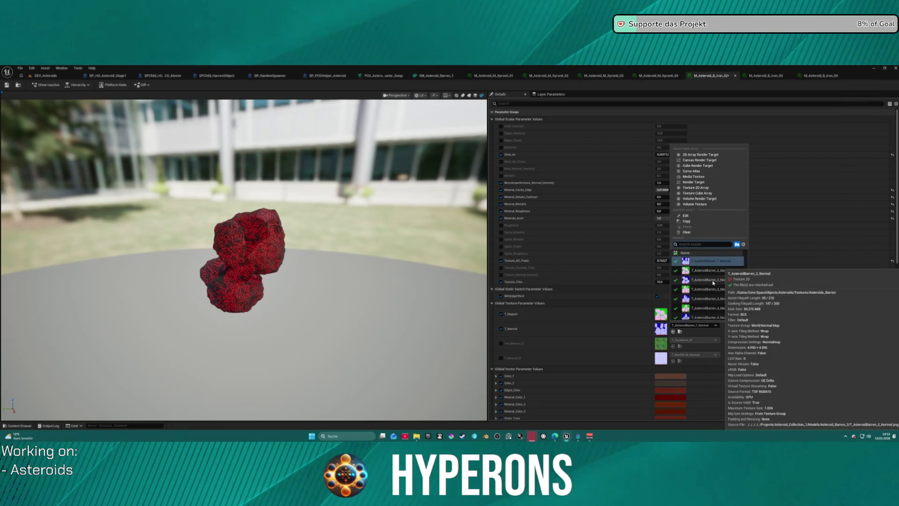
click(715, 281)
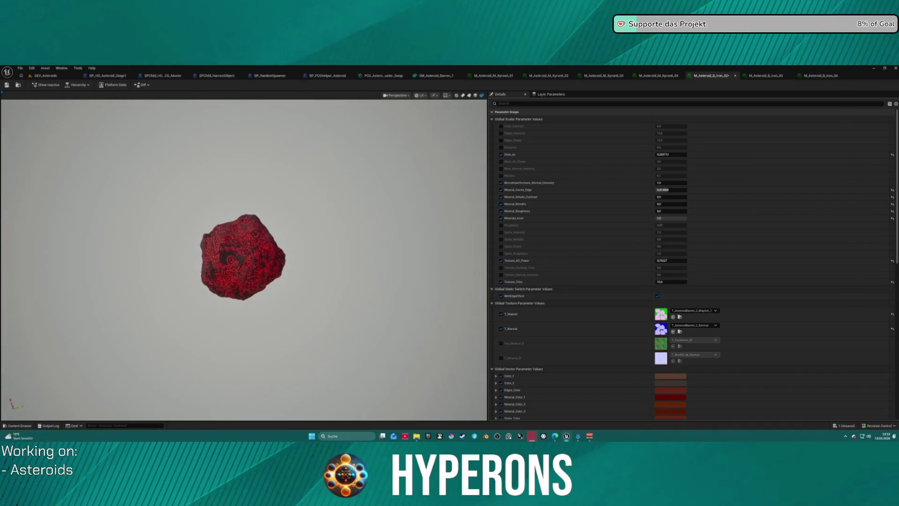
drag(272, 282, 290, 282)
scroll(271, 282, up, 3)
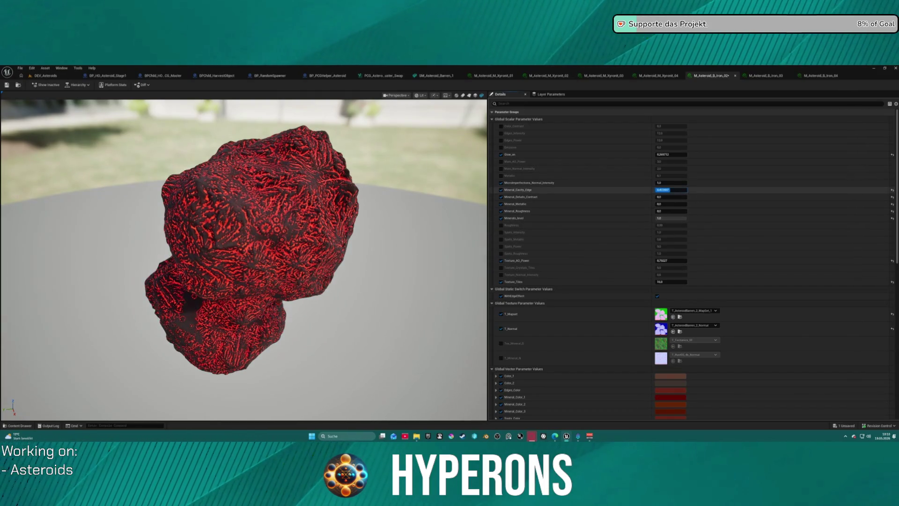
Set Mineral_Cavity_Edge ~0.108, Minerals_level ~0.86, Microimperfections_Normal_Intensity ~1.09, and reset Glow_on to 0.
drag(671, 190, 670, 189)
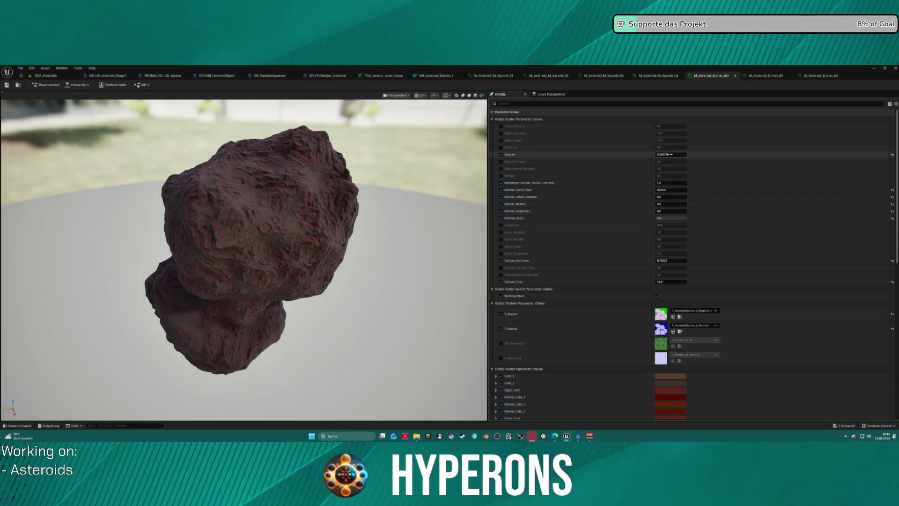
drag(672, 156, 677, 155)
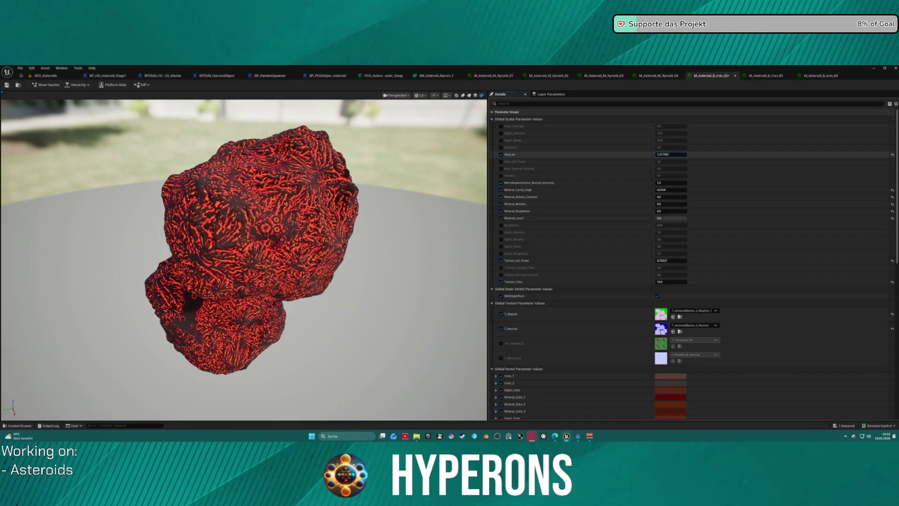
drag(667, 218, 659, 218)
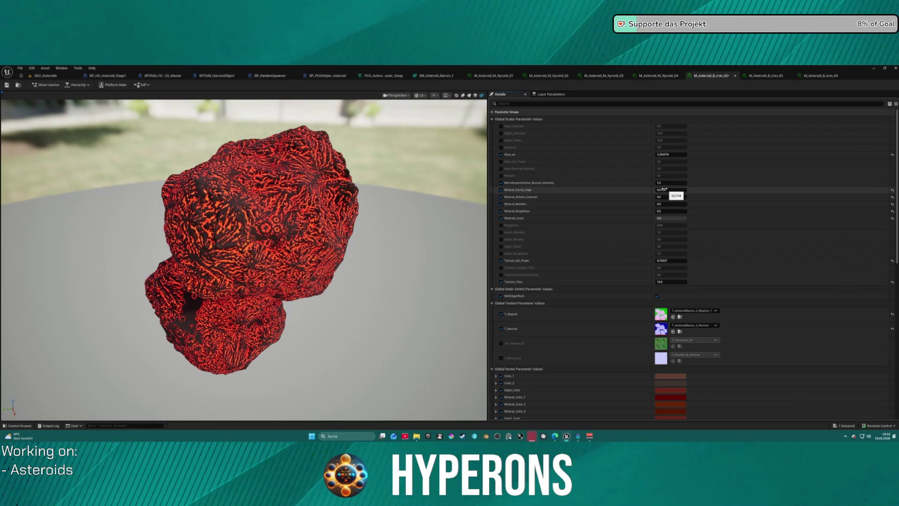
drag(665, 182, 670, 182)
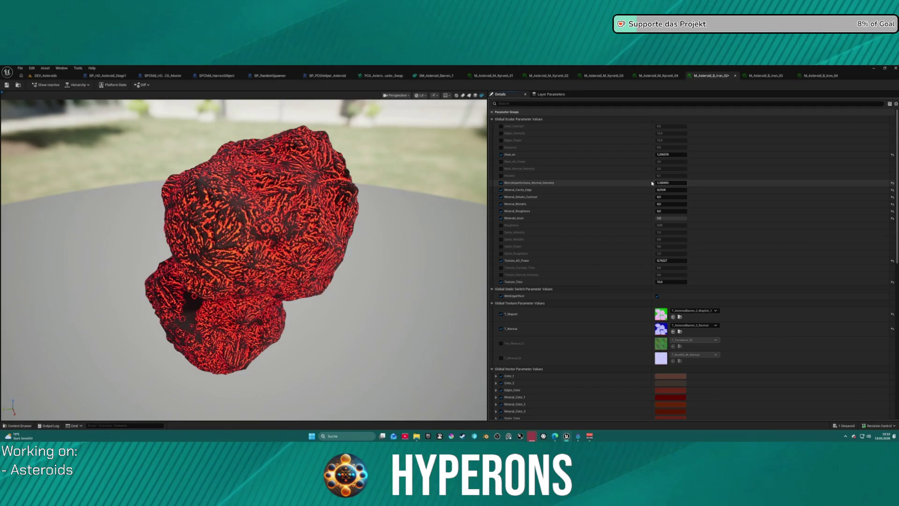
click(893, 155)
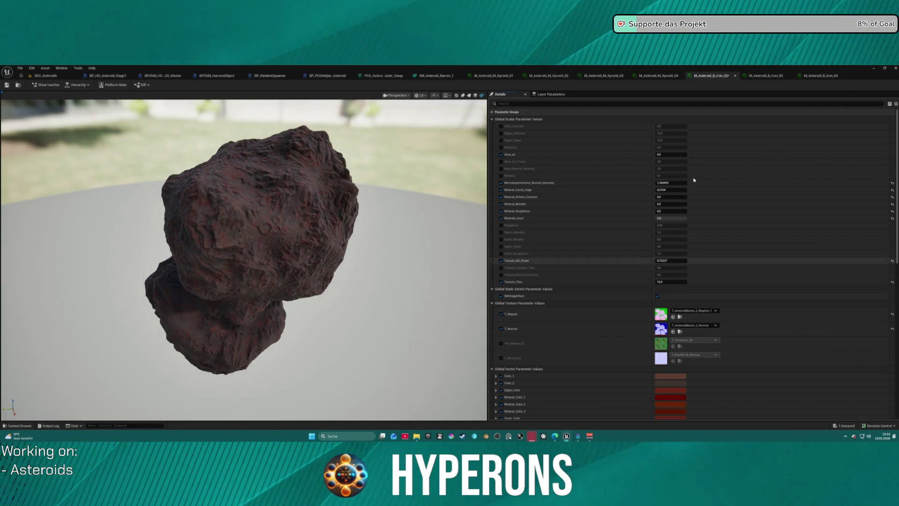
Use T_AsteroidBarren_2_MapSet_1 for T_Mapset and raise Glow_on to about 2.
click(691, 311)
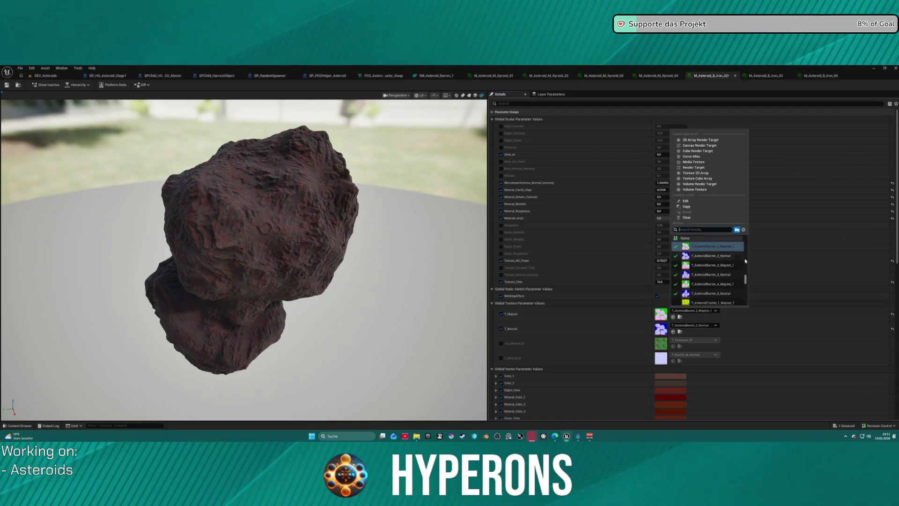
scroll(739, 289, down, 2)
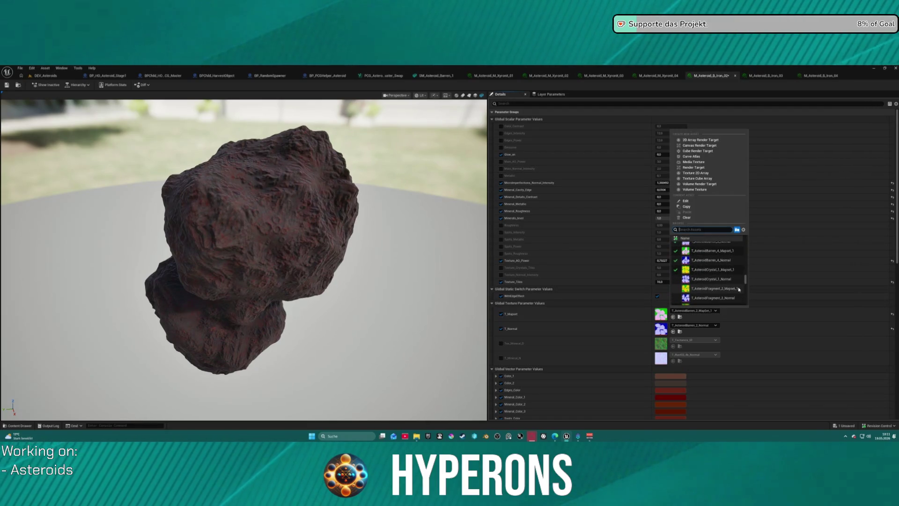
scroll(736, 264, up, 2)
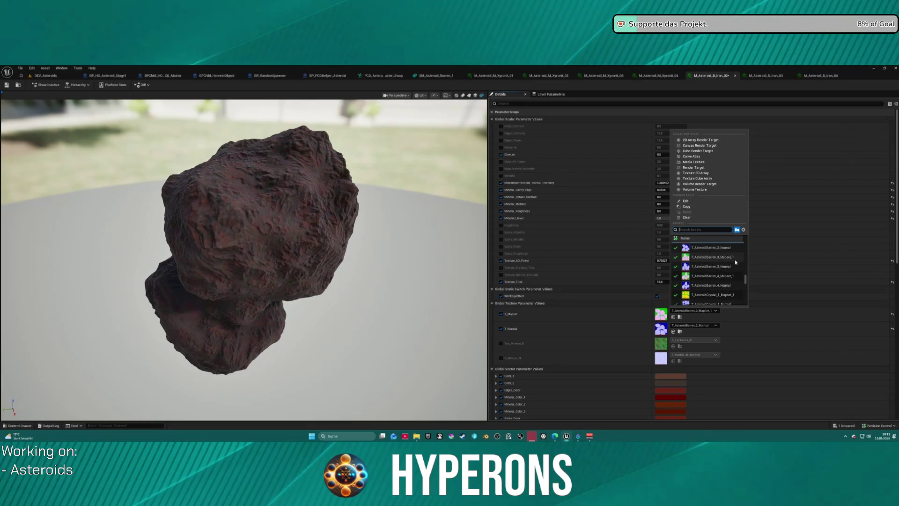
click(718, 249)
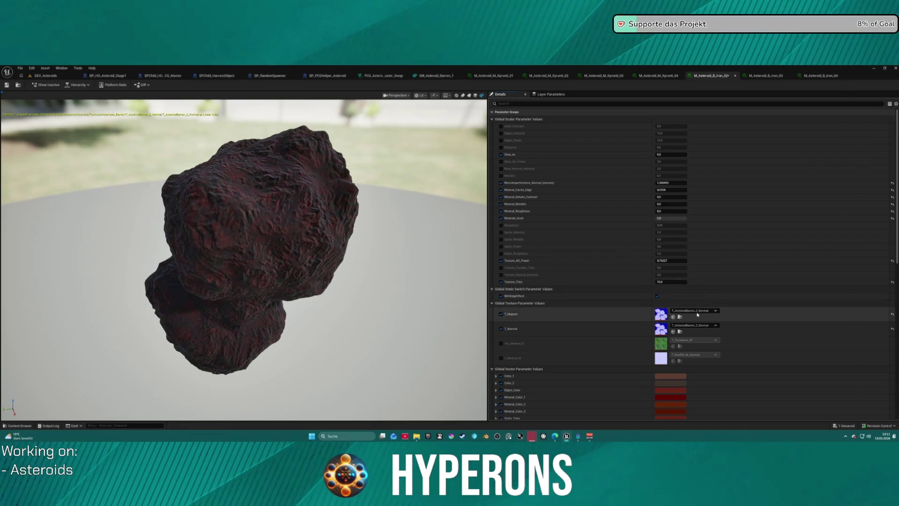
click(696, 311)
click(717, 245)
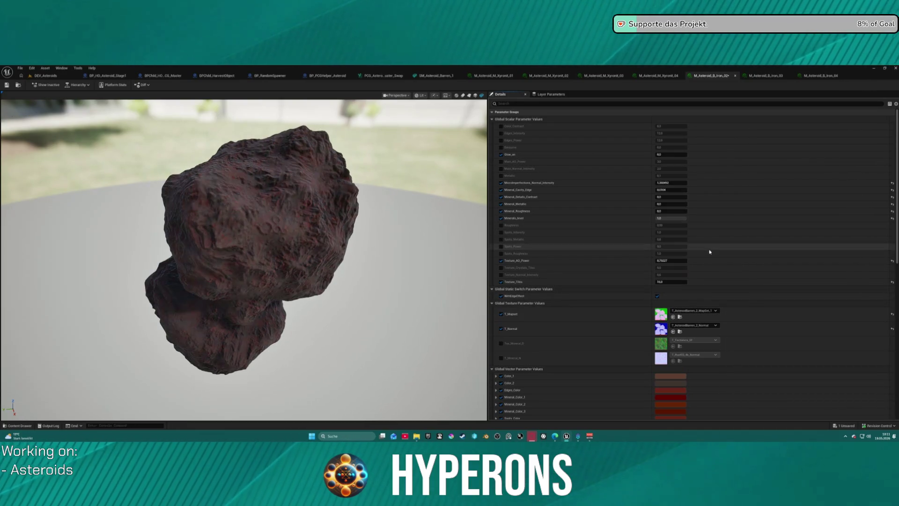
drag(422, 220, 422, 220)
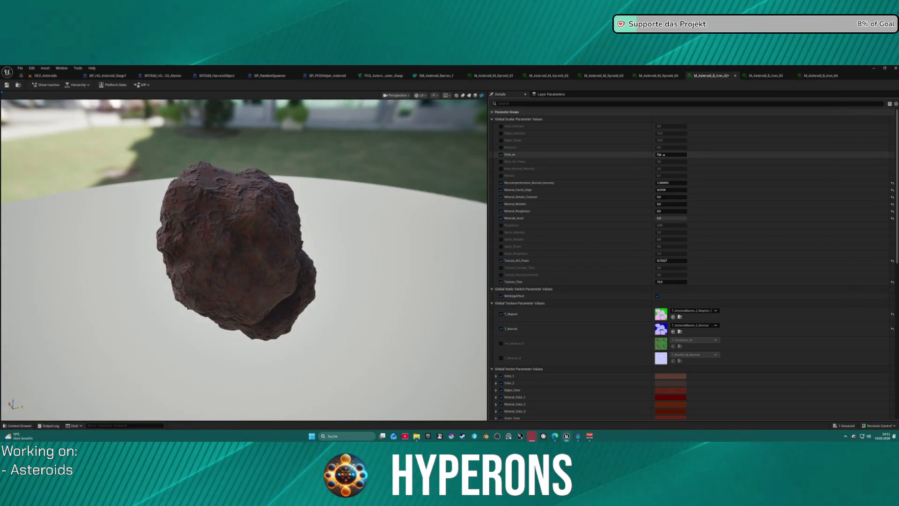
drag(671, 154, 671, 154)
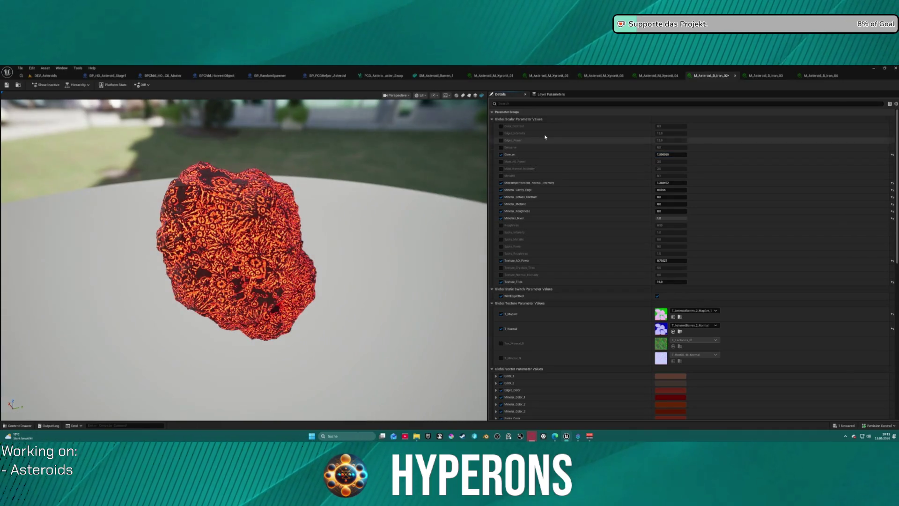
Enable overrides for Color_Contrast, Edges, Emissive, Metallic, Main_AO_Power and the three Spots parameters.
click(501, 133)
click(501, 126)
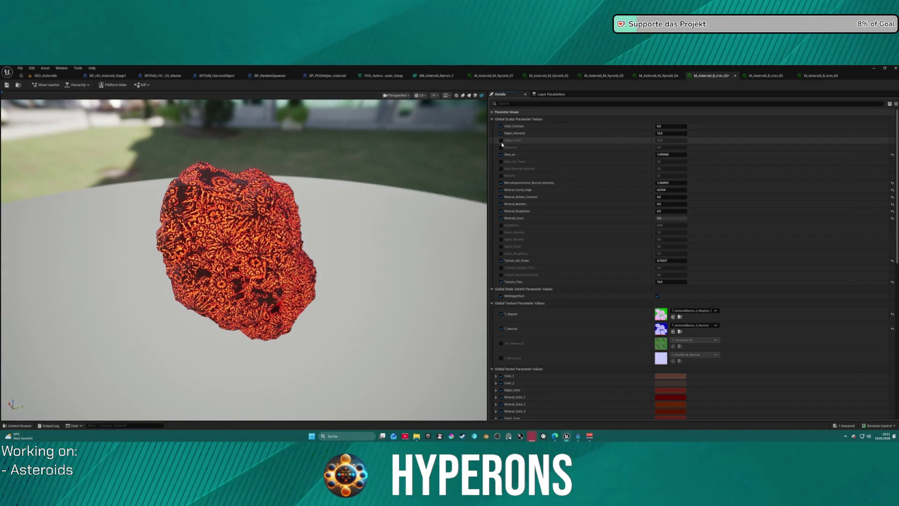
click(501, 140)
click(501, 147)
click(501, 175)
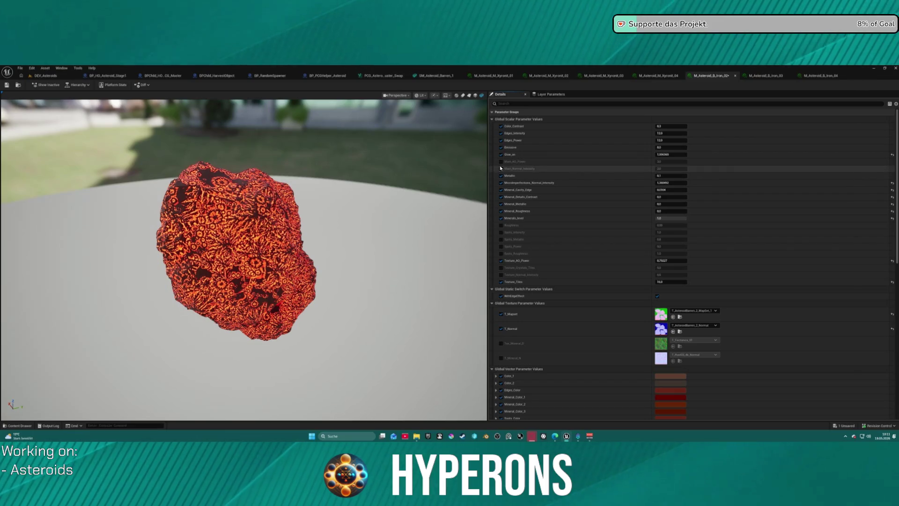
click(501, 162)
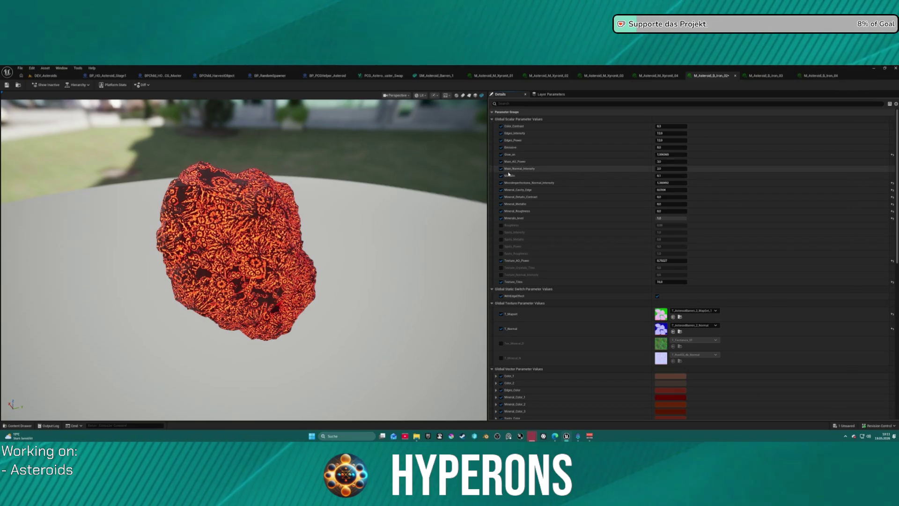
click(501, 232)
click(501, 239)
click(501, 247)
Keep Spots_Intensity at 1.0, lower Spots_Power to about 3.5, and leave Texture_AO_Power at 0.7.
mouse_move(671, 232)
mouse_down()
mouse_move(647, 232)
mouse_move(724, 240)
mouse_up()
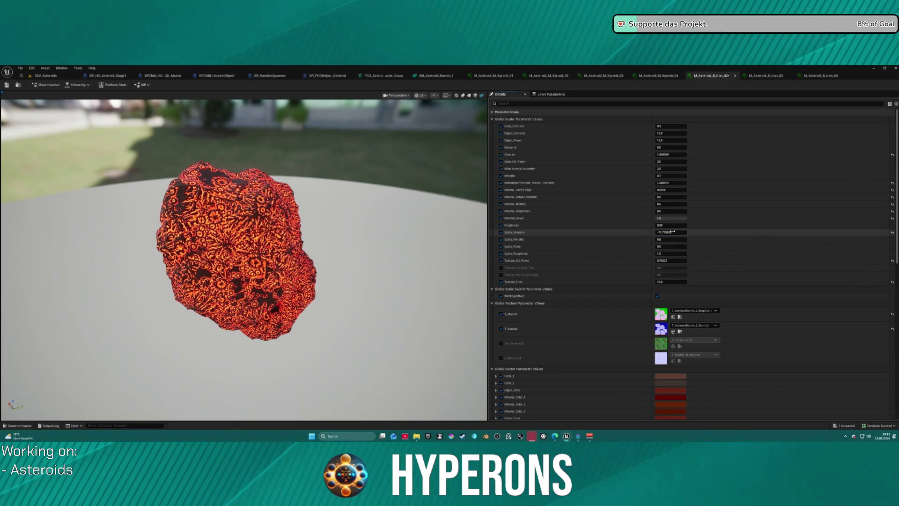
click(893, 232)
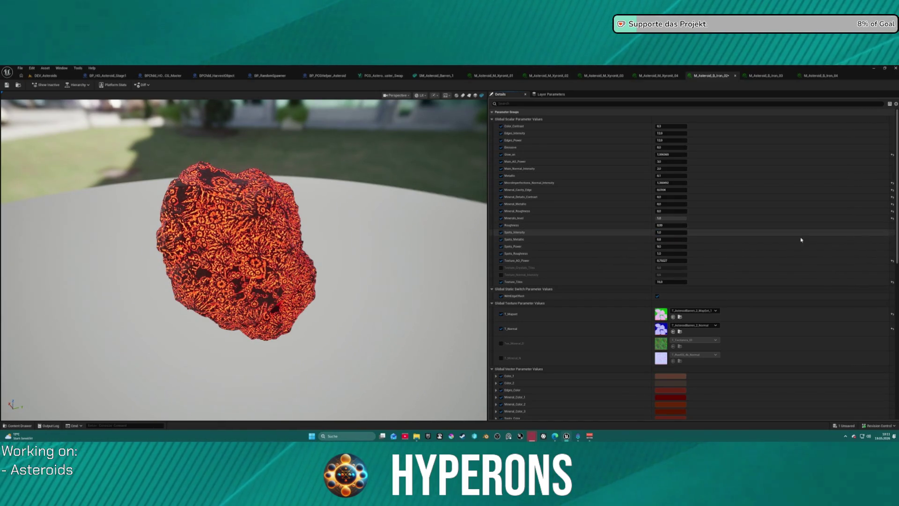
mouse_move(680, 247)
mouse_down()
mouse_move(663, 246)
mouse_move(701, 249)
mouse_up()
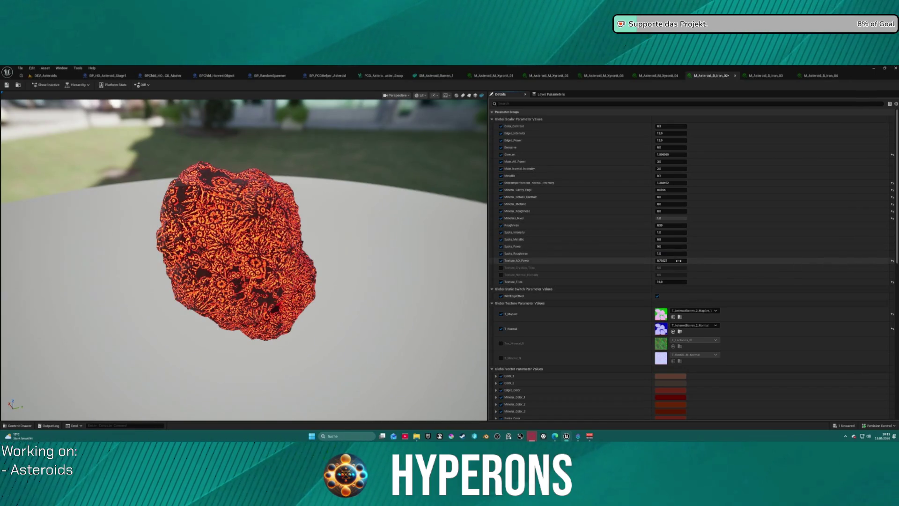
mouse_move(678, 263)
mouse_down()
mouse_move(663, 263)
mouse_move(684, 263)
mouse_up()
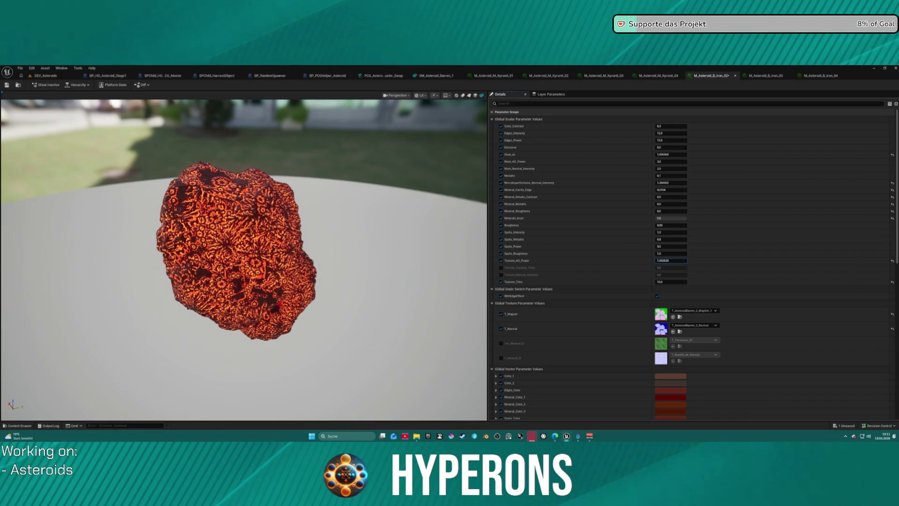
click(891, 261)
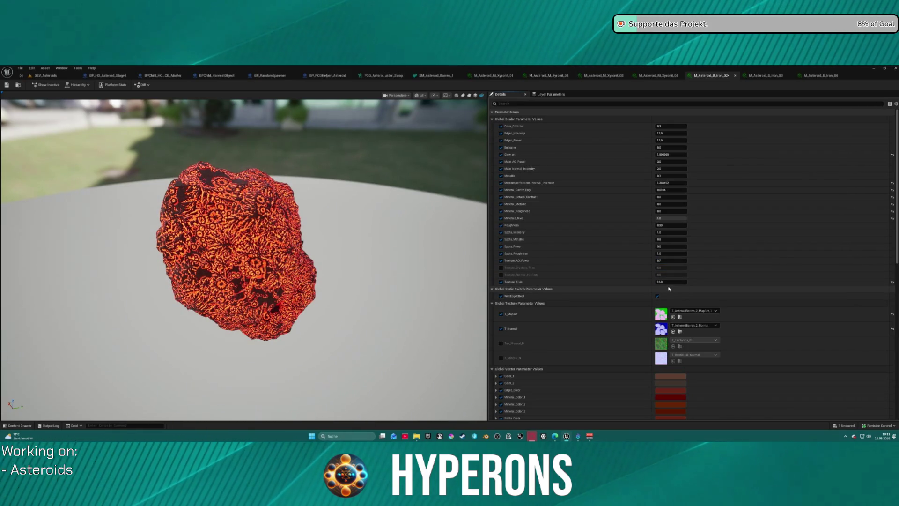
Set Texture_Tiles ~3.76, micro-normal intensity ~1.1, Main_AO_Power ~0.76, adjust mineral contrast, and reset Glow_on.
drag(671, 281, 736, 284)
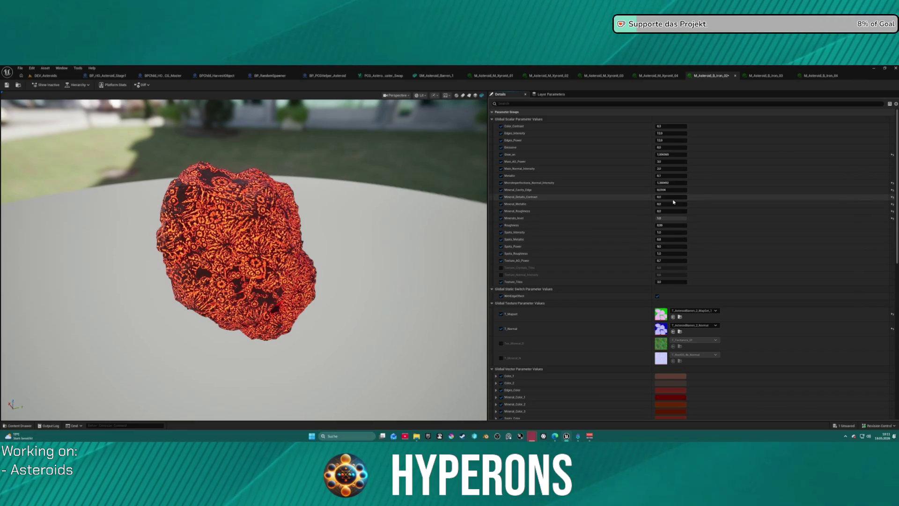
drag(660, 197, 889, 210)
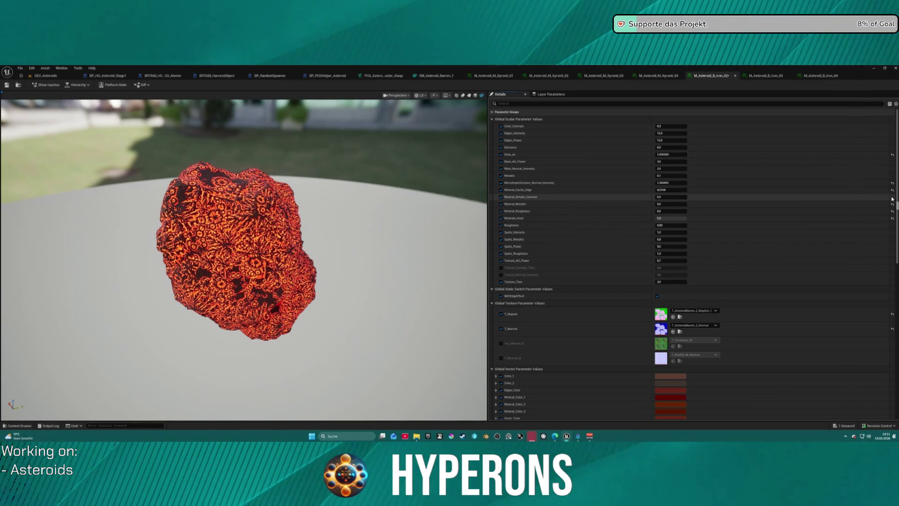
drag(667, 192, 710, 188)
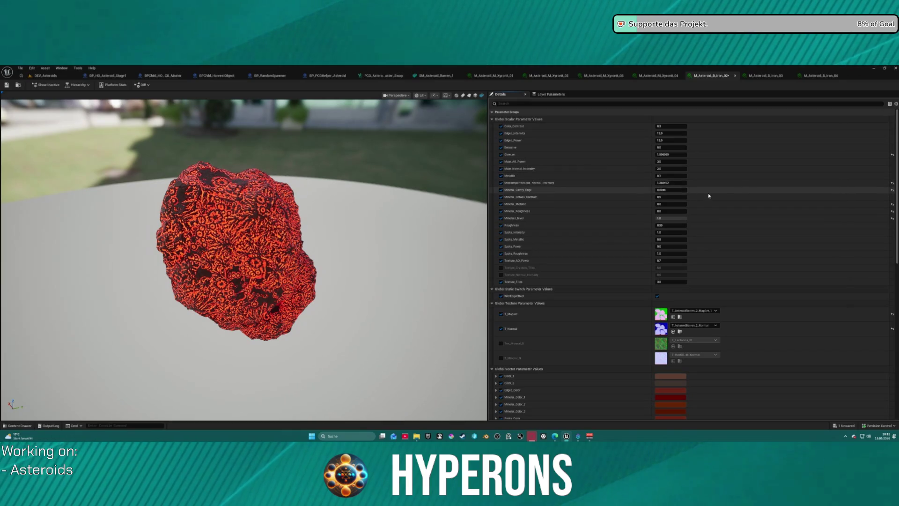
mouse_move(712, 183)
mouse_down()
mouse_move(658, 190)
mouse_move(667, 189)
mouse_up()
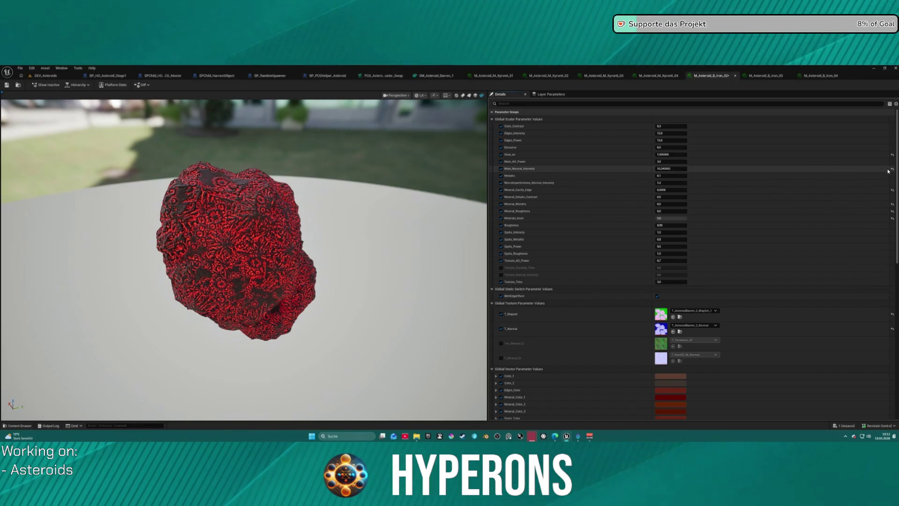
drag(672, 162, 891, 169)
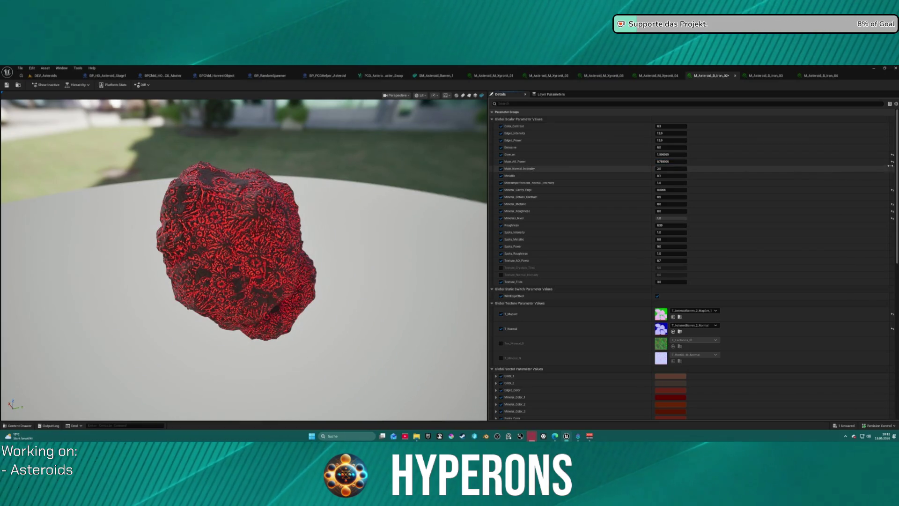
click(892, 155)
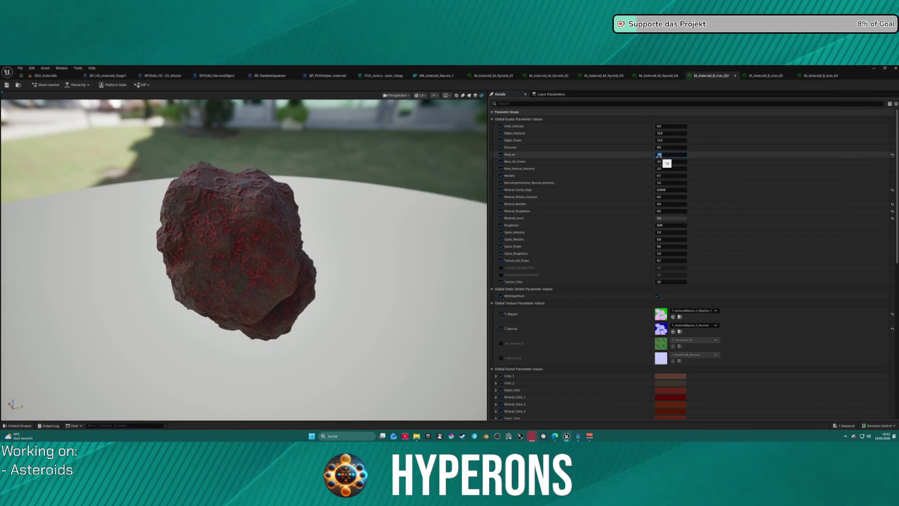
mouse_move(347, 158)
mouse_down()
mouse_move(290, 158)
mouse_move(344, 155)
mouse_up()
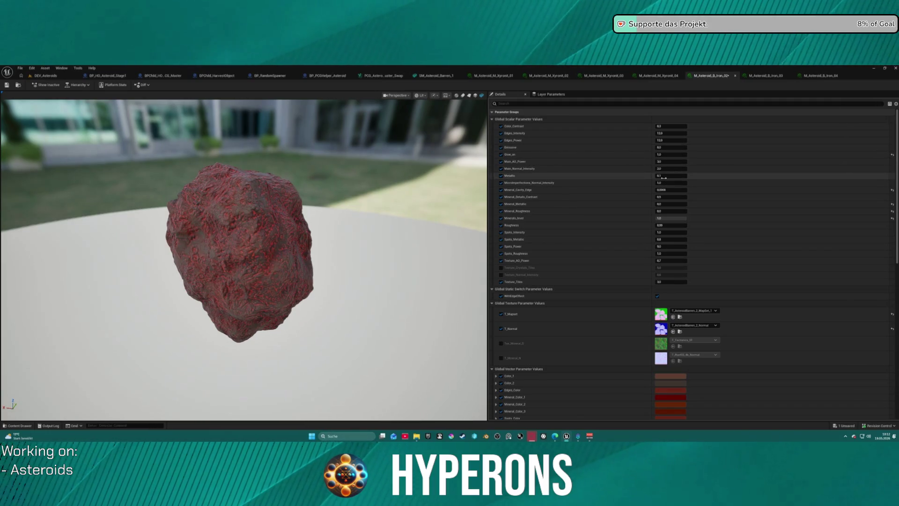
Lower Edges_Power to ~0.2 and Edges_Intensity to ~6, reset Color_Contrast to 0.3, then disable WithEdgeEffect.
mouse_move(675, 191)
mouse_down()
mouse_move(703, 191)
mouse_move(684, 191)
mouse_move(693, 191)
mouse_up()
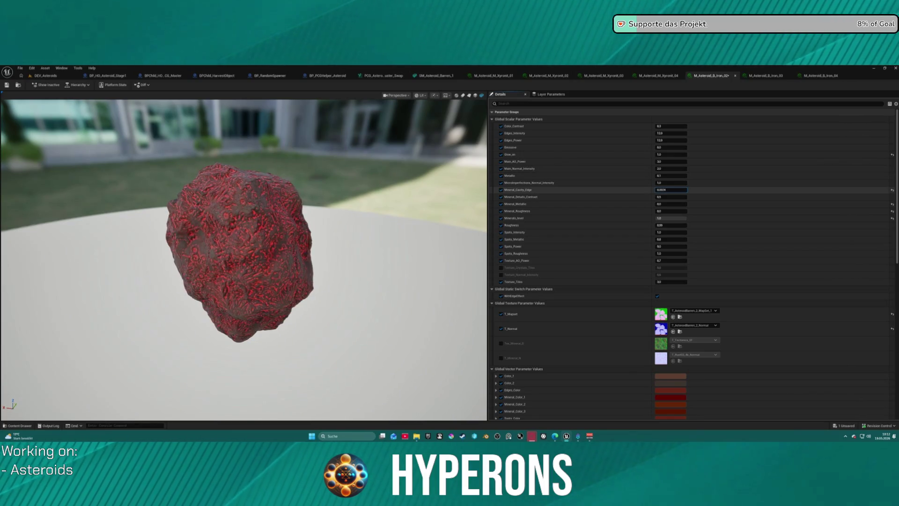
click(672, 190)
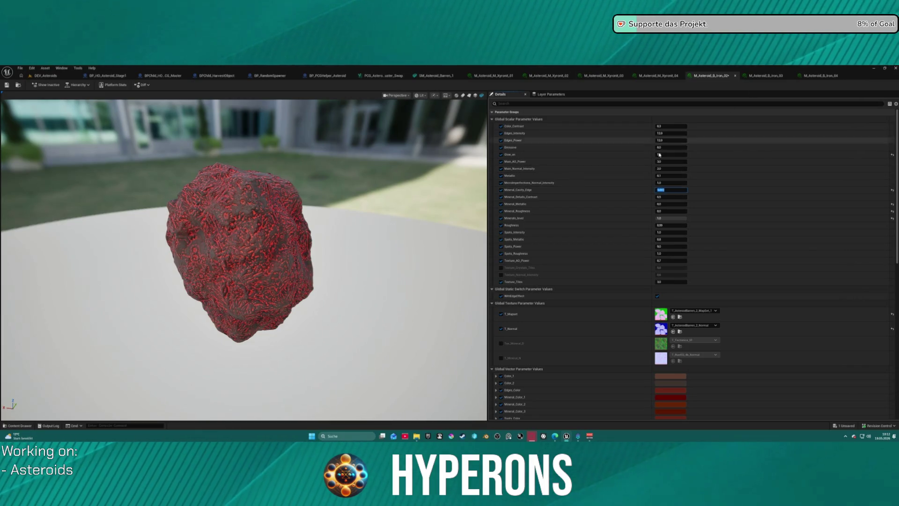
drag(668, 140, 586, 140)
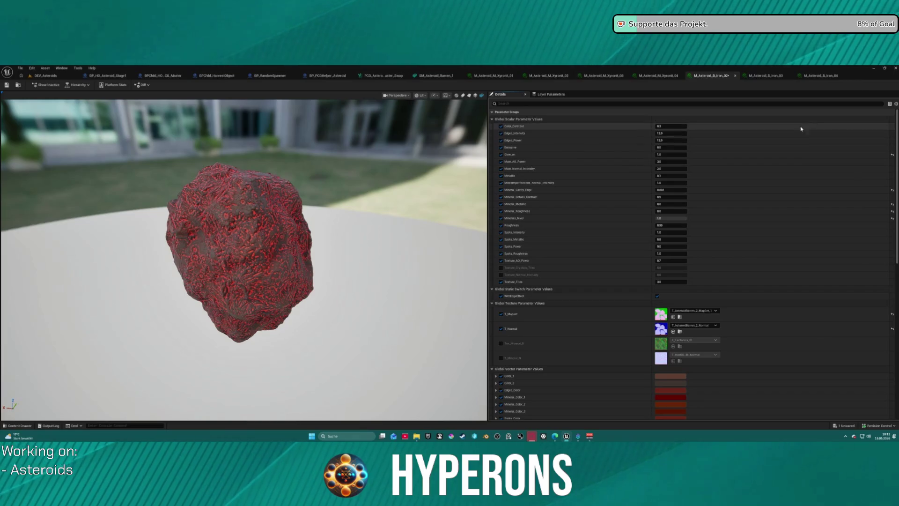
drag(671, 133, 634, 134)
click(892, 125)
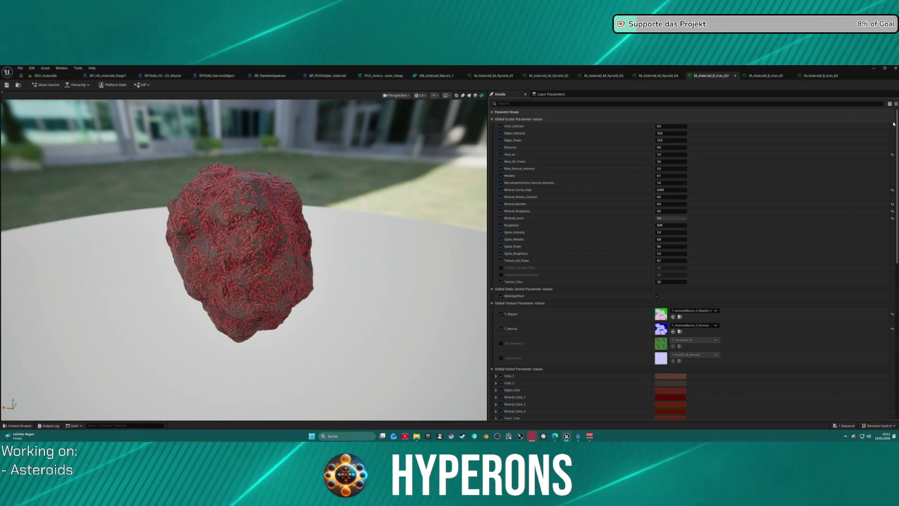
click(657, 296)
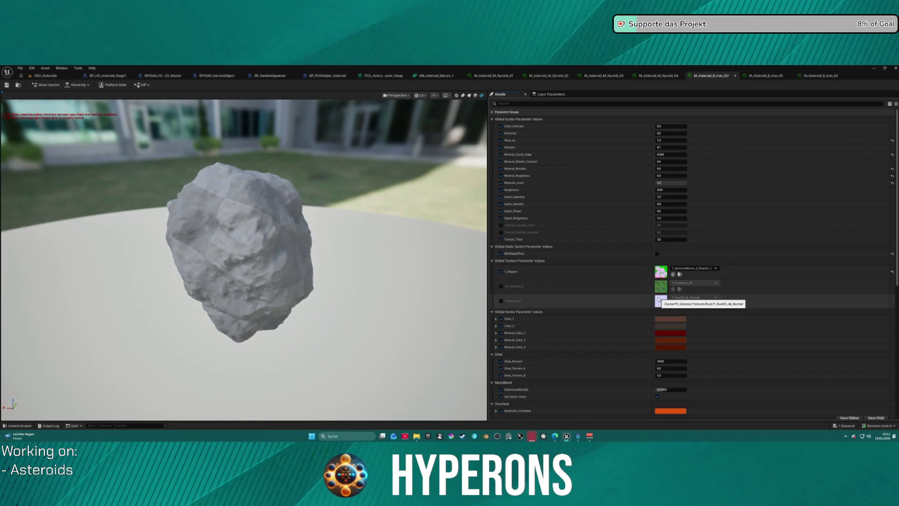
click(657, 253)
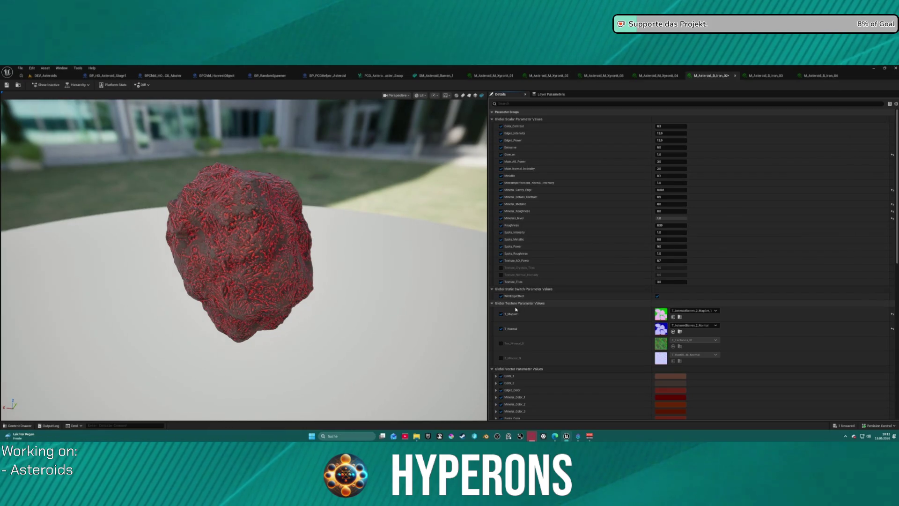
scroll(594, 323, down, 3)
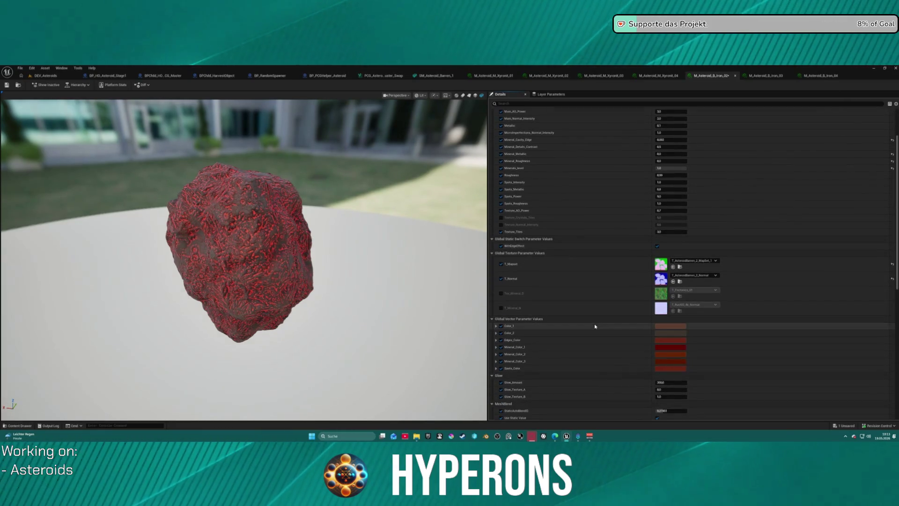
scroll(595, 327, down, 2)
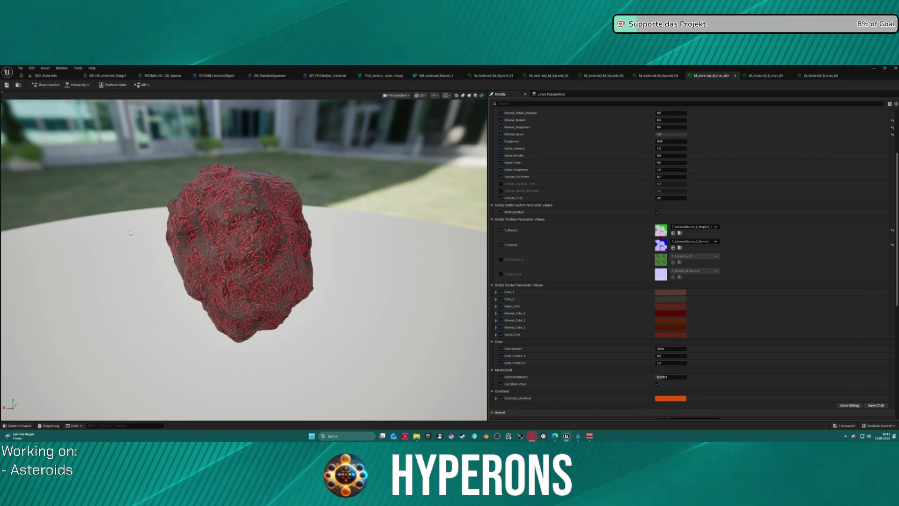
scroll(244, 260, down, 5)
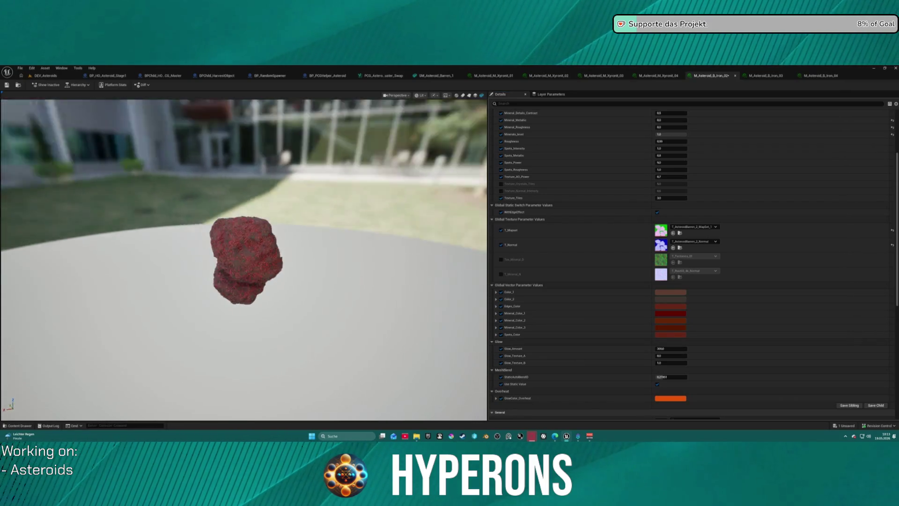
scroll(242, 244, up, 5)
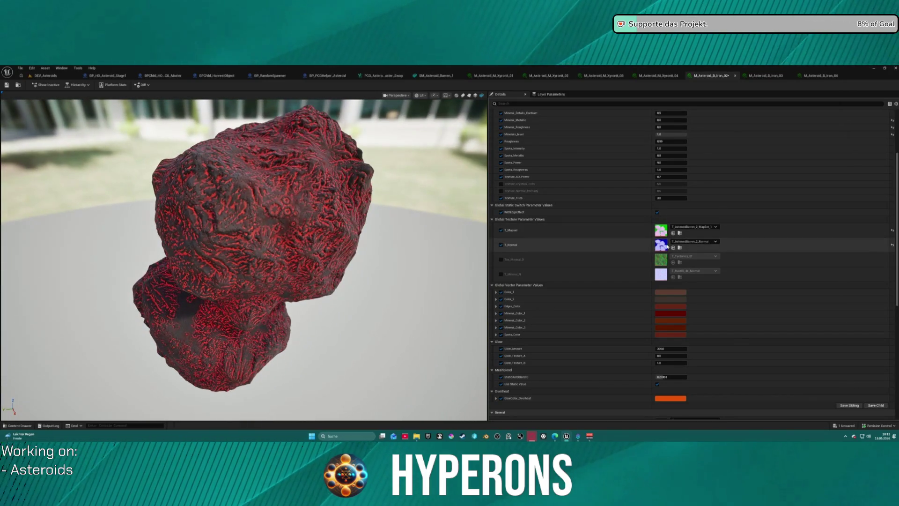
Open the T_Mapset texture, toggle its red channel off and back on, then close it.
scroll(662, 245, up, 1)
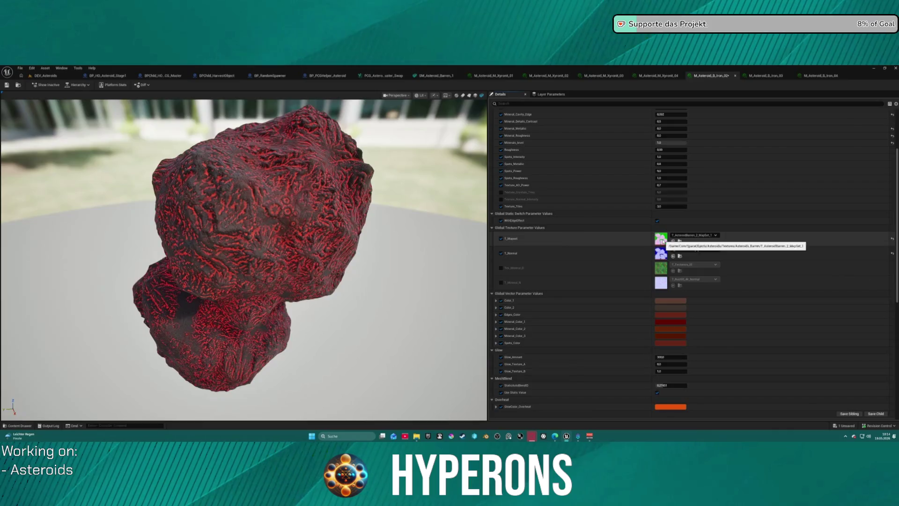
double_click(662, 240)
scroll(238, 206, up, 5)
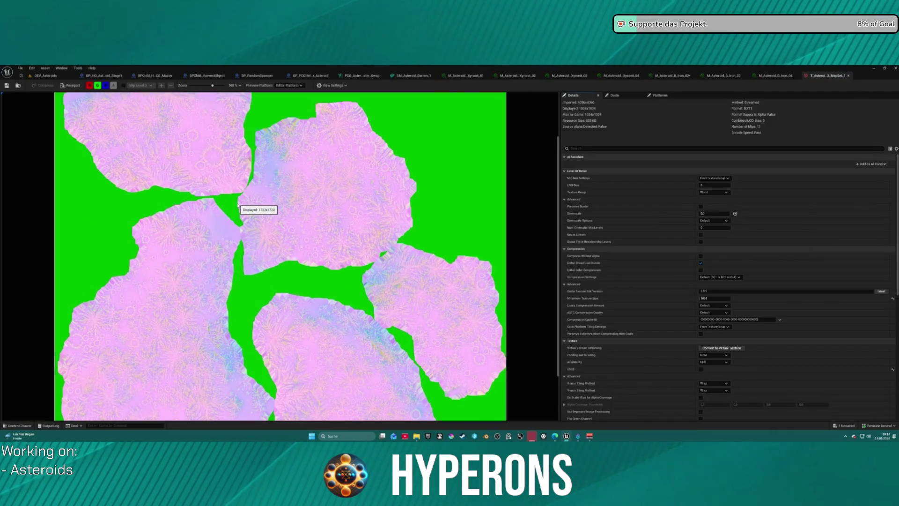
scroll(239, 206, down, 2)
scroll(238, 206, up, 2)
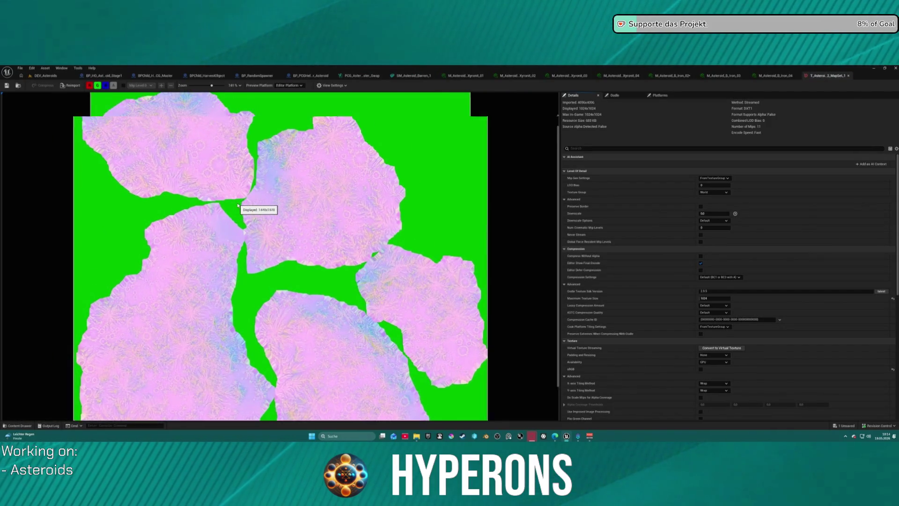
click(90, 85)
click(91, 86)
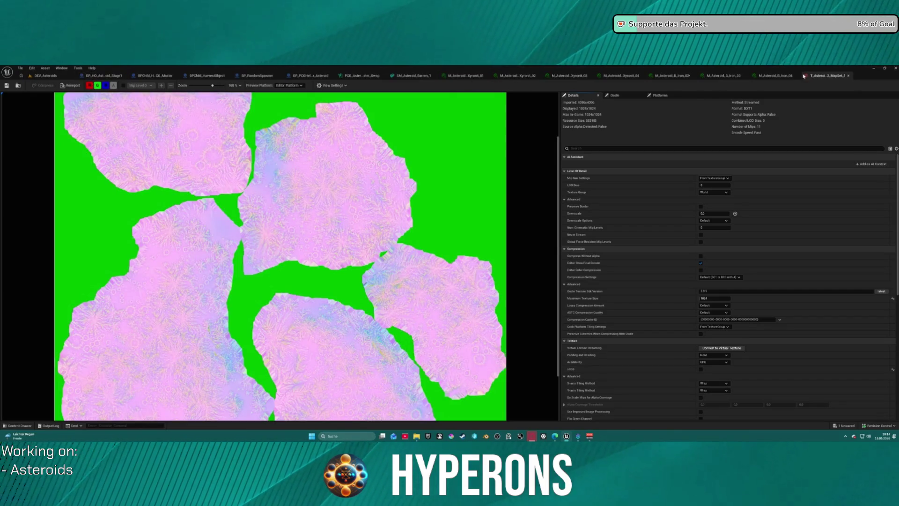
click(848, 76)
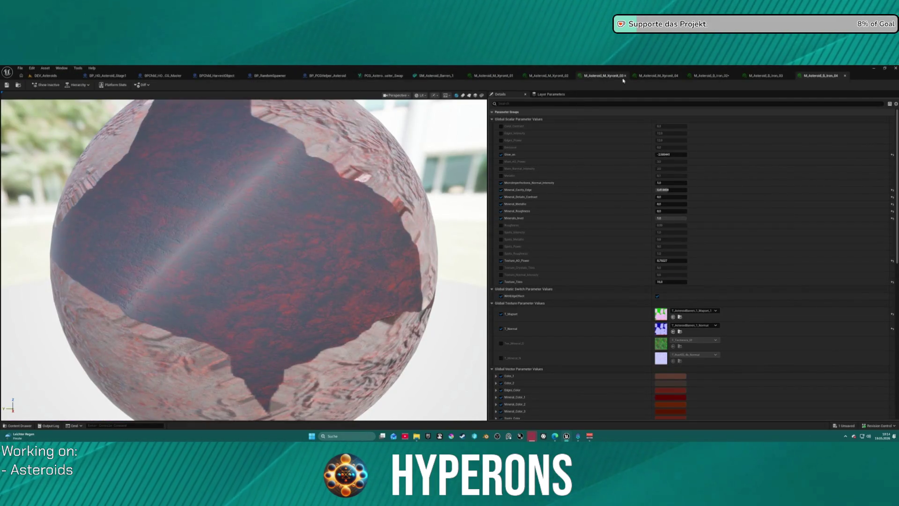
Return to the M_Asteroid_B_Iron_02 editor tab with its red rock asteroid preview.
click(726, 77)
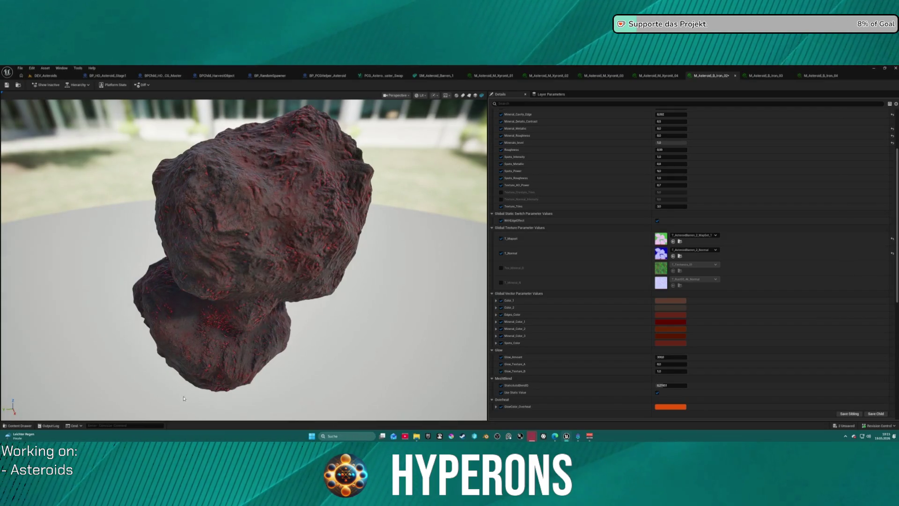
Test a higher Glow_on on Iron_02, reset it to default, then switch to M_Asteroid_B_Iron_03.
drag(244, 257, 337, 253)
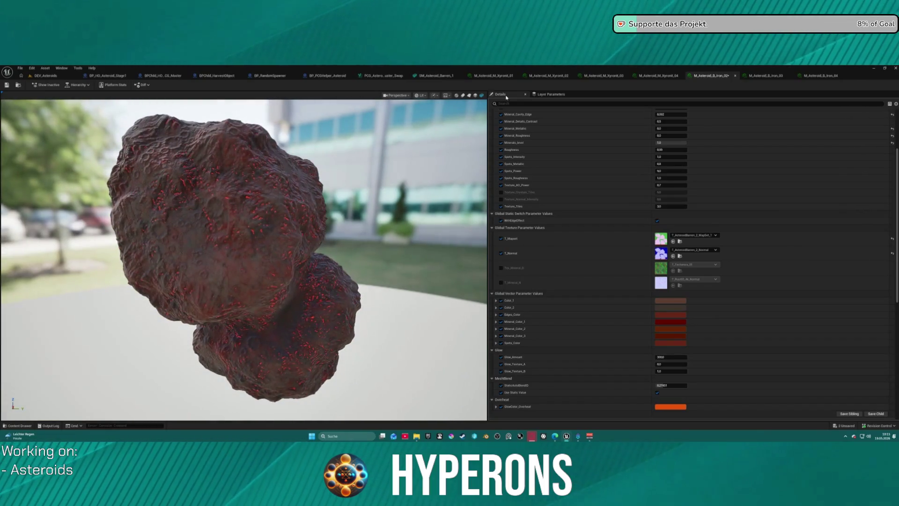
scroll(665, 122, up, 5)
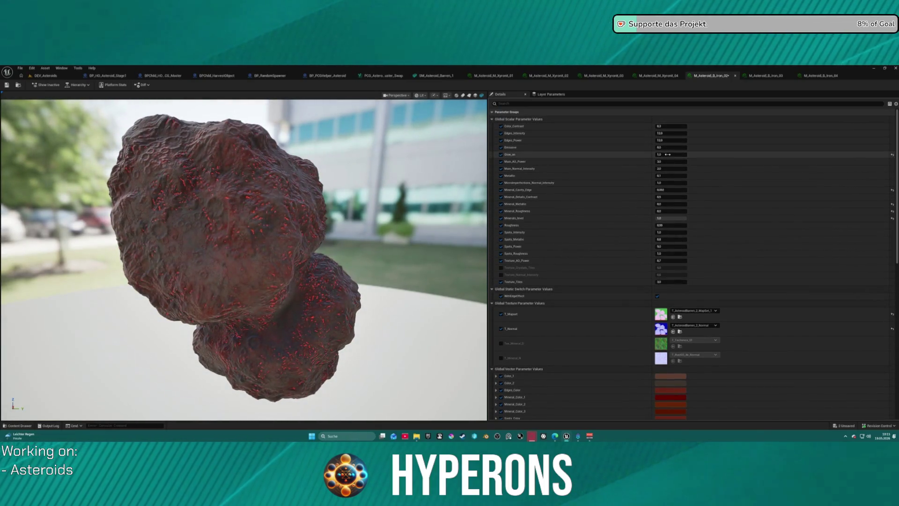
drag(668, 154, 739, 158)
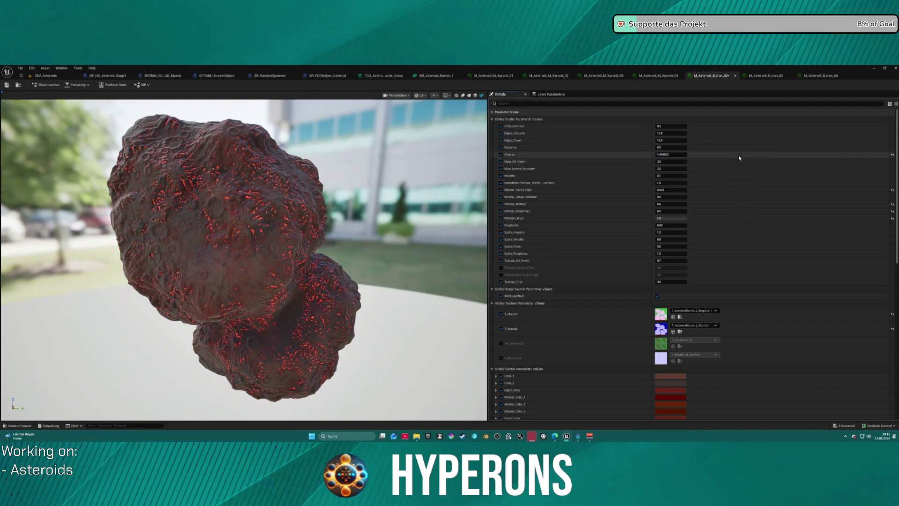
click(892, 155)
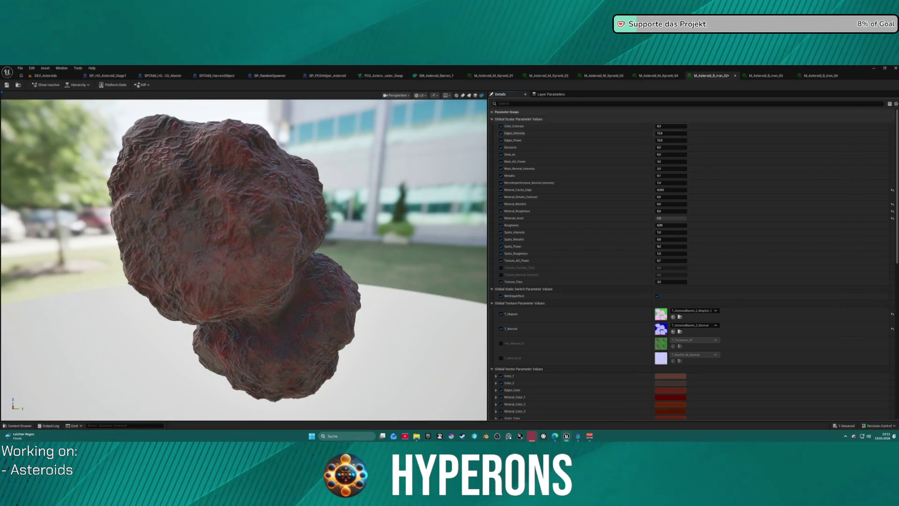
click(770, 74)
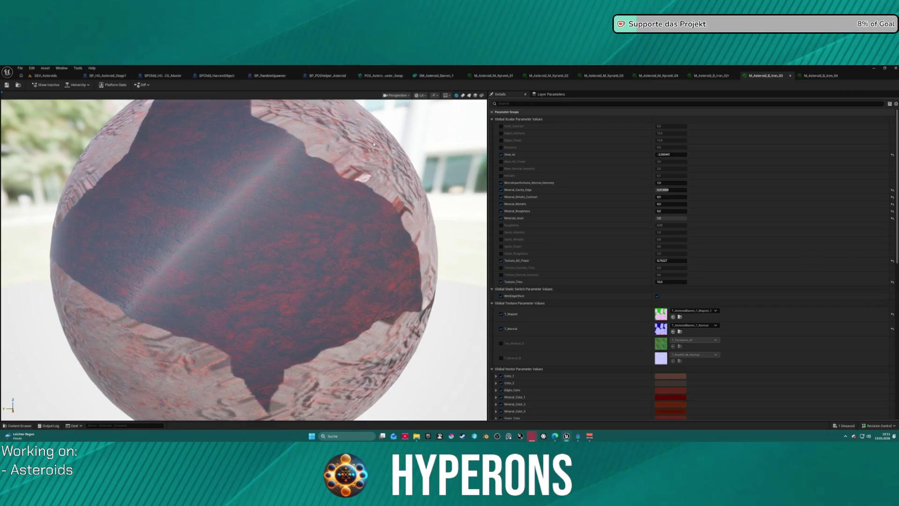
Preview the Iron_03 material on an asteroid mesh chosen in the Content Drawer.
key(ctrl+space)
scroll(321, 238, down, 5)
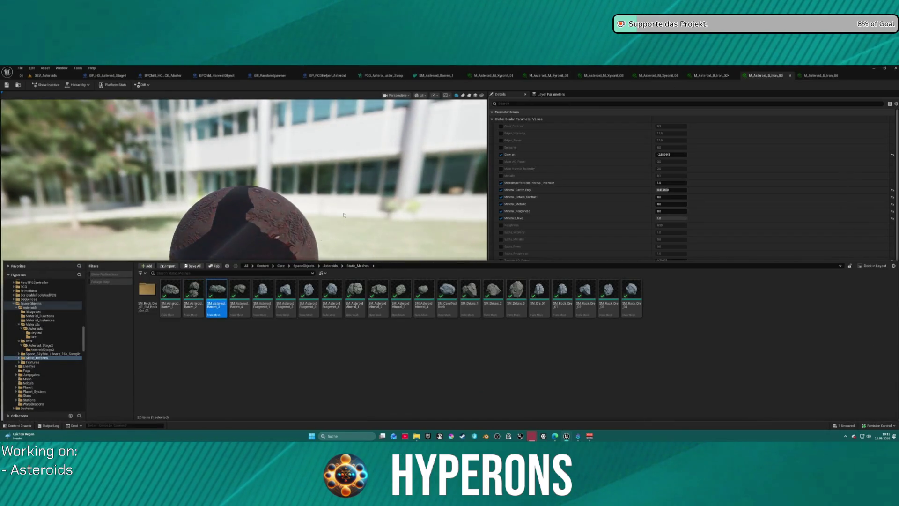
click(482, 95)
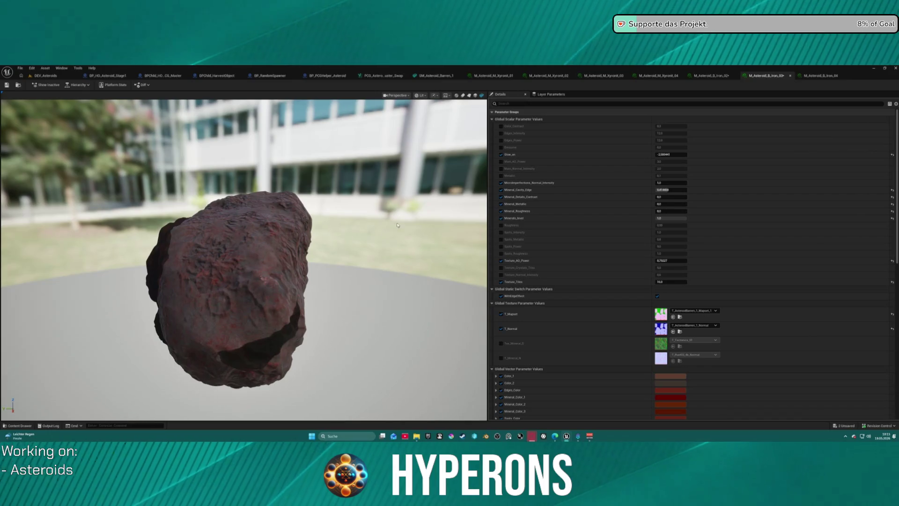
Set T_Mapset to T_AsteroidBarren_3_Mapset_1 and pick a matching T_Normal map.
click(693, 325)
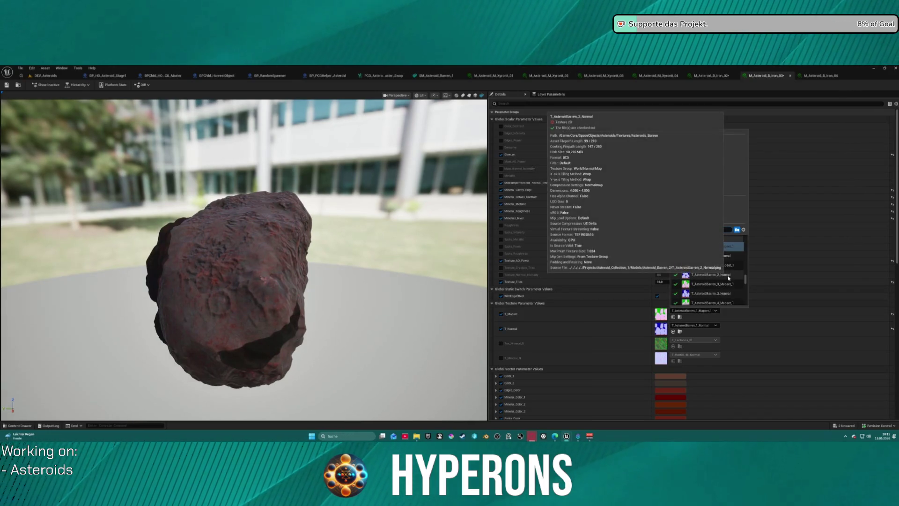
click(711, 284)
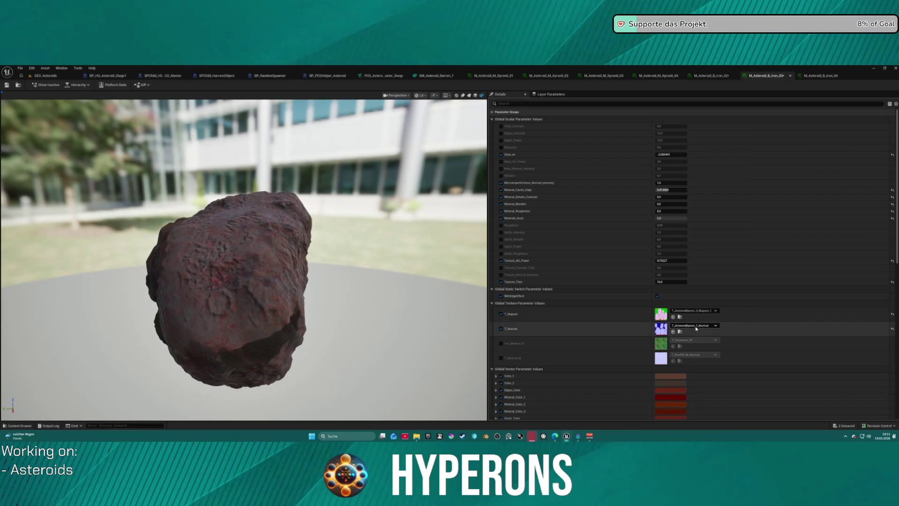
click(696, 329)
click(722, 299)
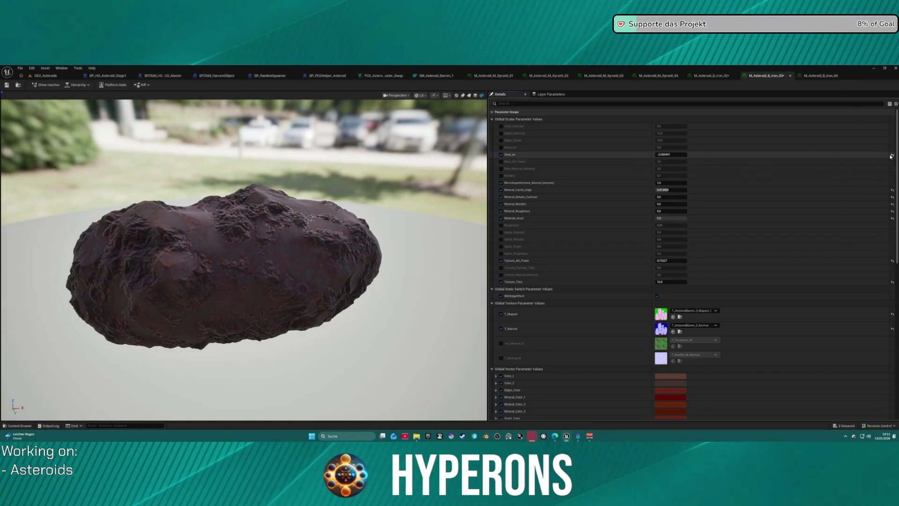
Make the asteroid crevices glow red by setting Glow_on to 1.0.
drag(671, 154, 672, 154)
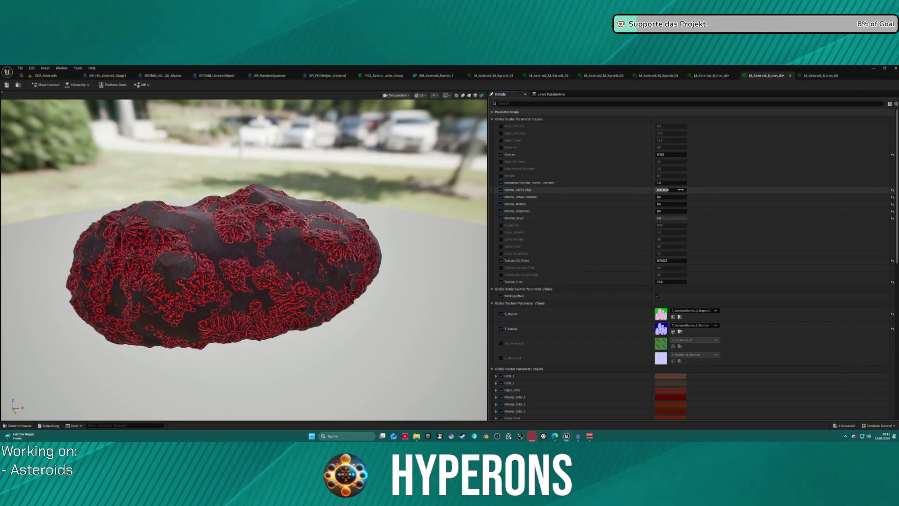
drag(671, 190, 658, 190)
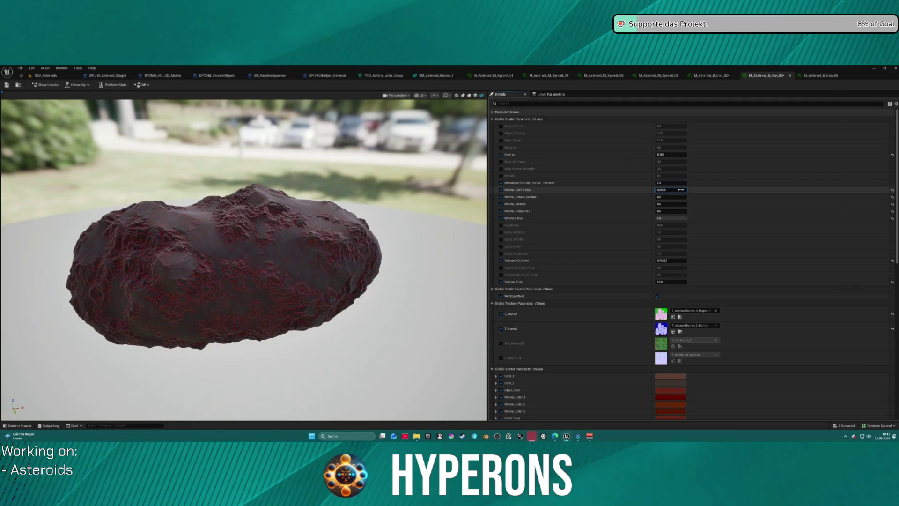
drag(670, 154, 702, 154)
text(1)
key(Return)
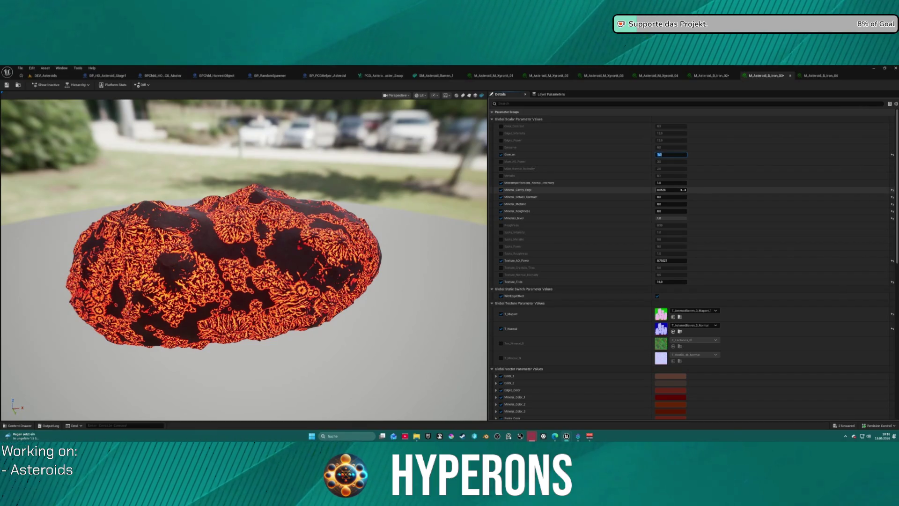
Thin the glowing veins by setting Mineral_Cavity_Edge to 0.002.
text(0.088)
key(Return)
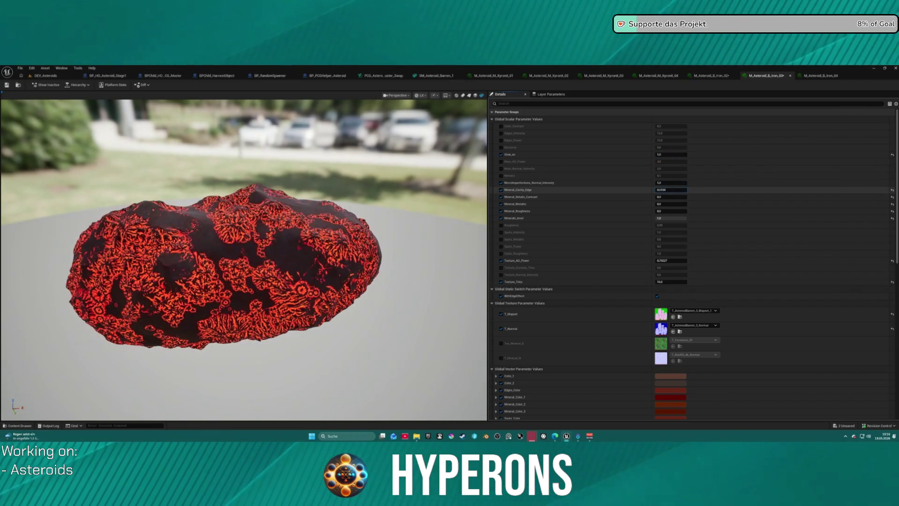
text(0.0016)
key(Return)
drag(682, 190, 683, 190)
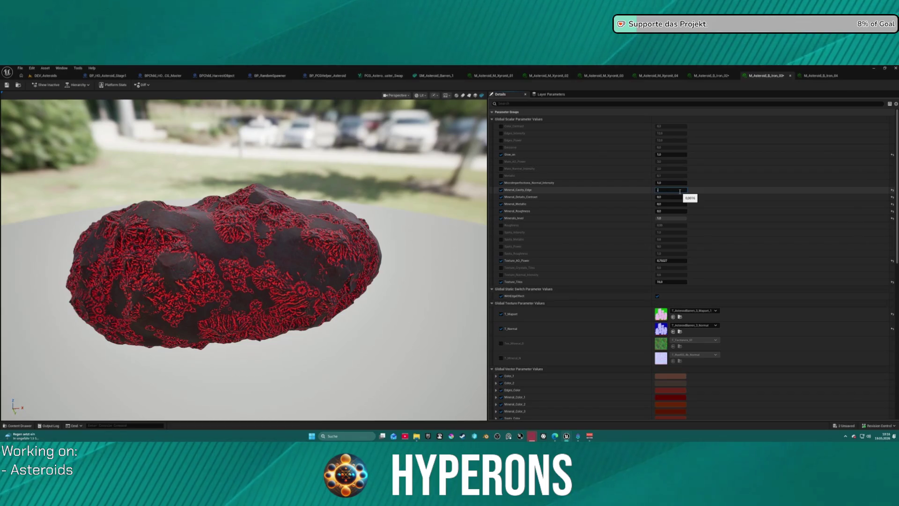
text(0,002)
key(Return)
scroll(673, 323, down, 1)
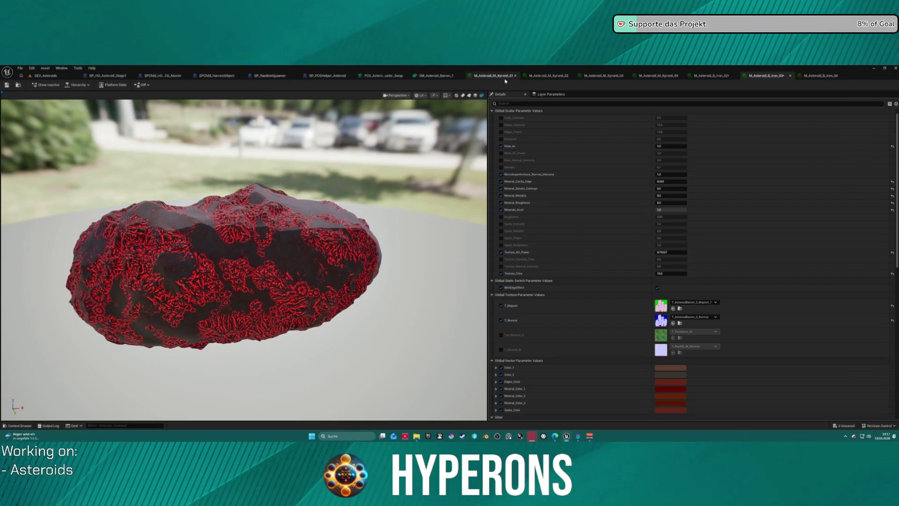
On B_Iron_03, reset Mineral_Metallic, Mineral_Roughness, Minerals_level and Roughness to defaults.
click(717, 77)
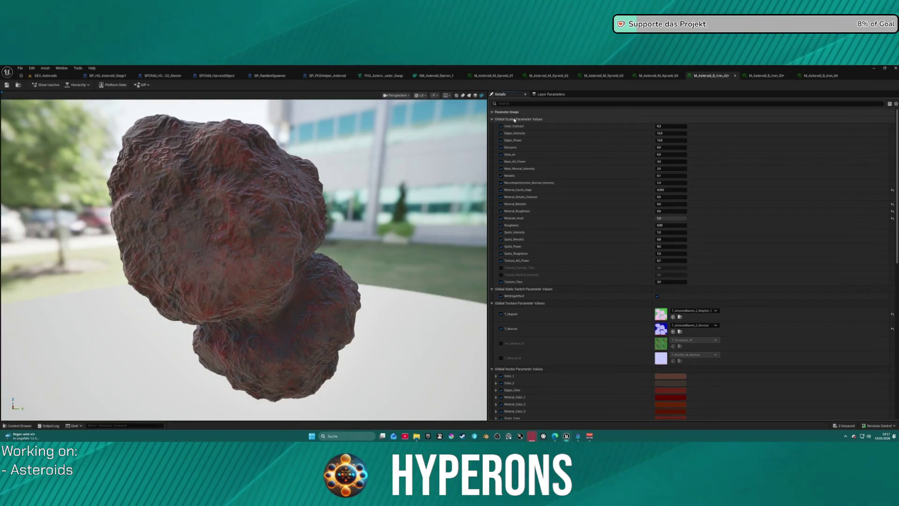
click(767, 76)
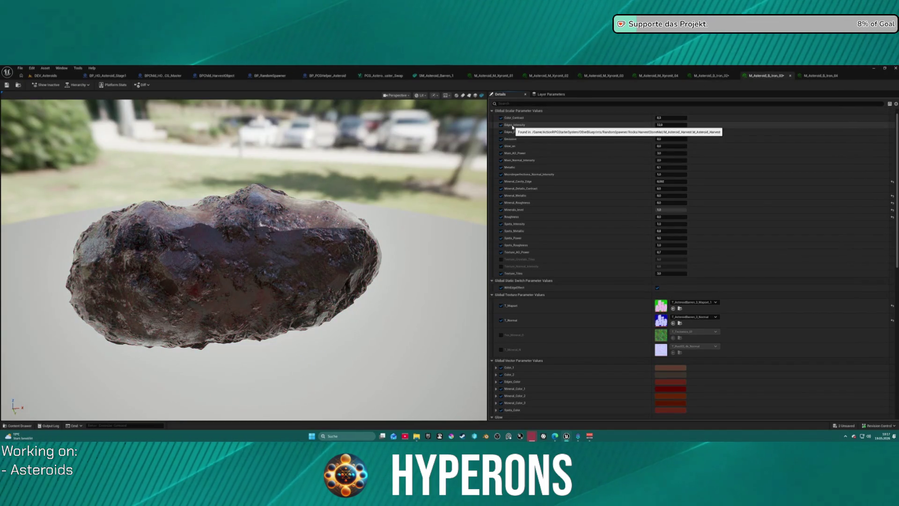
click(892, 196)
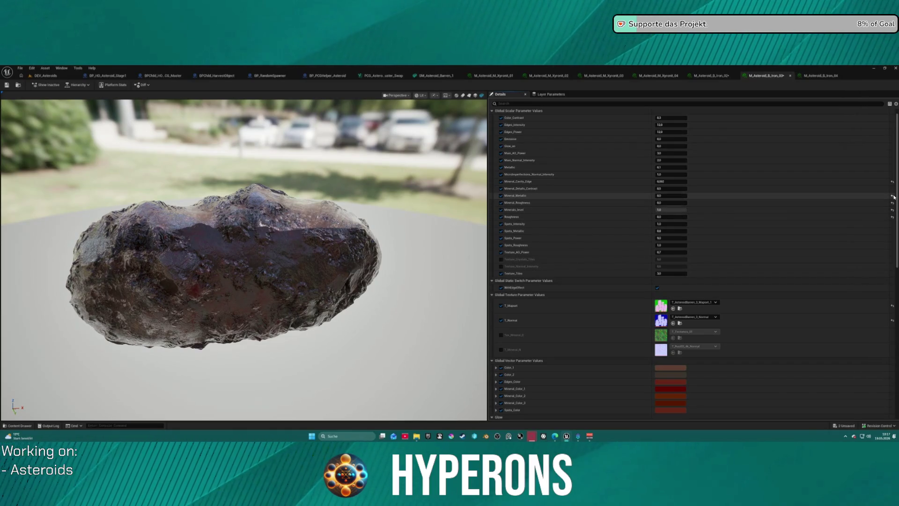
click(893, 202)
click(892, 210)
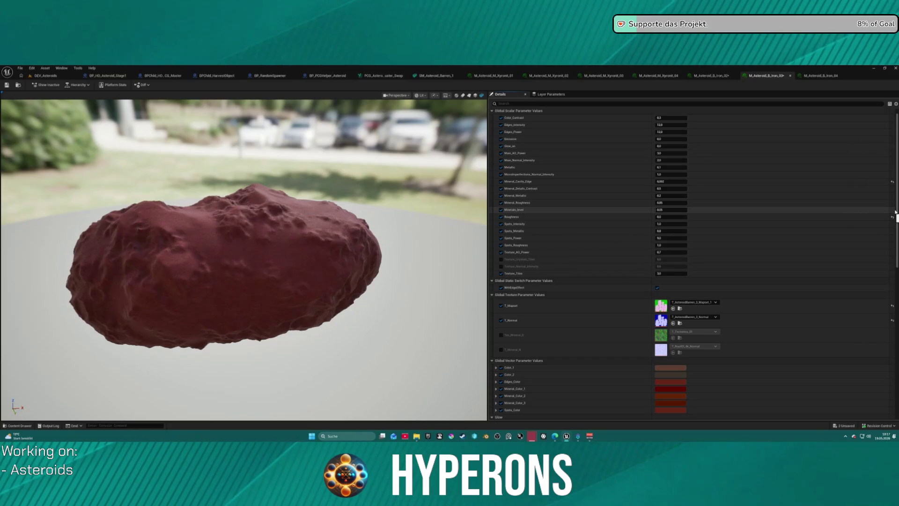
click(892, 217)
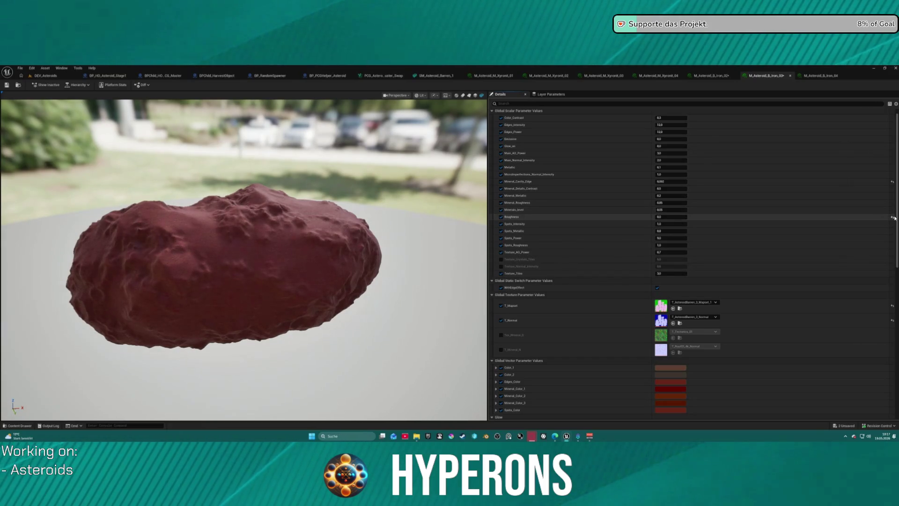
On B_Iron_02, reset the mineral parameters and lower Minerals_level to about 0.0068.
click(725, 75)
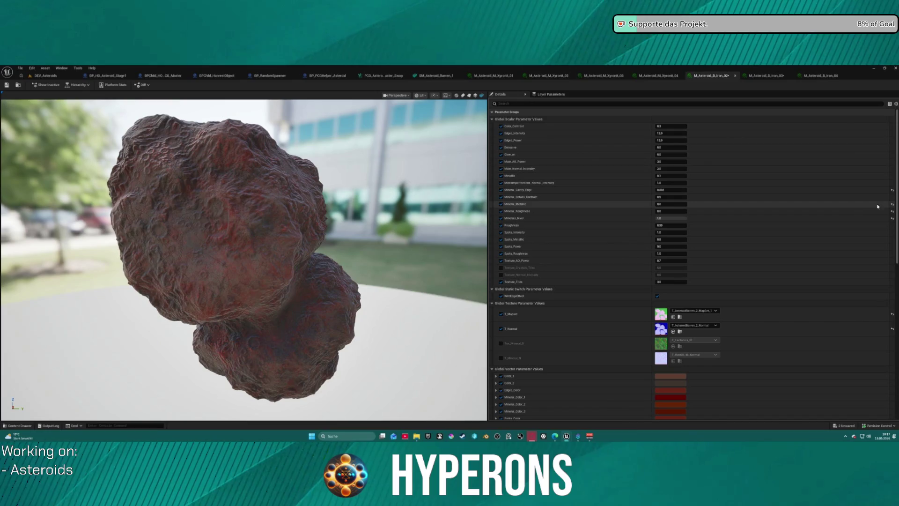
click(892, 204)
click(892, 211)
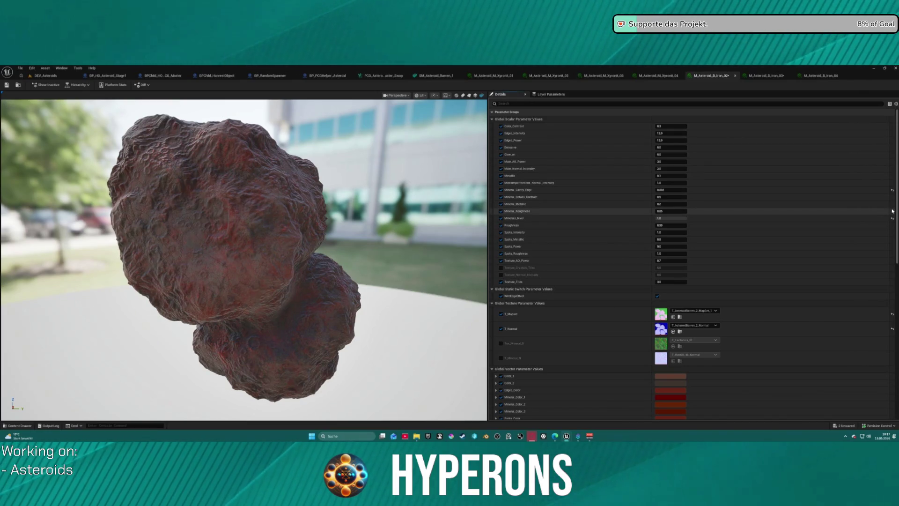
click(892, 217)
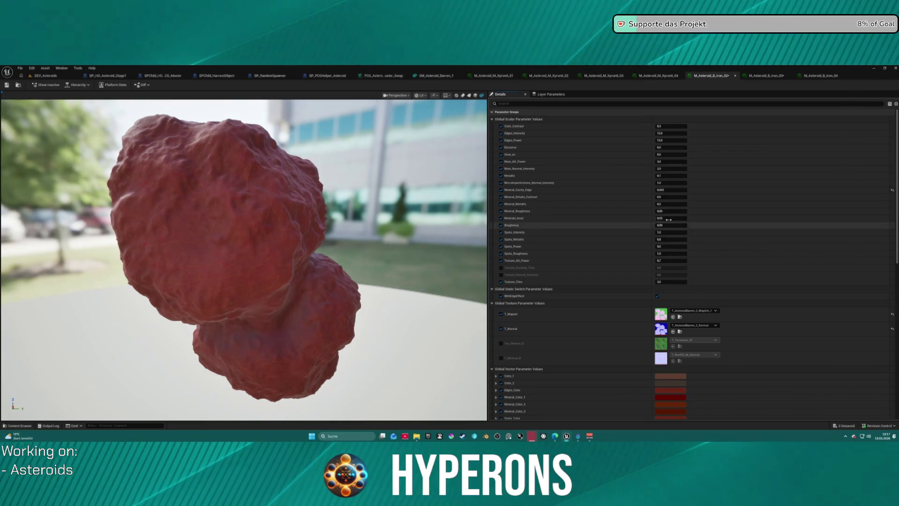
mouse_move(667, 219)
mouse_down()
mouse_move(658, 219)
mouse_move(692, 213)
mouse_up()
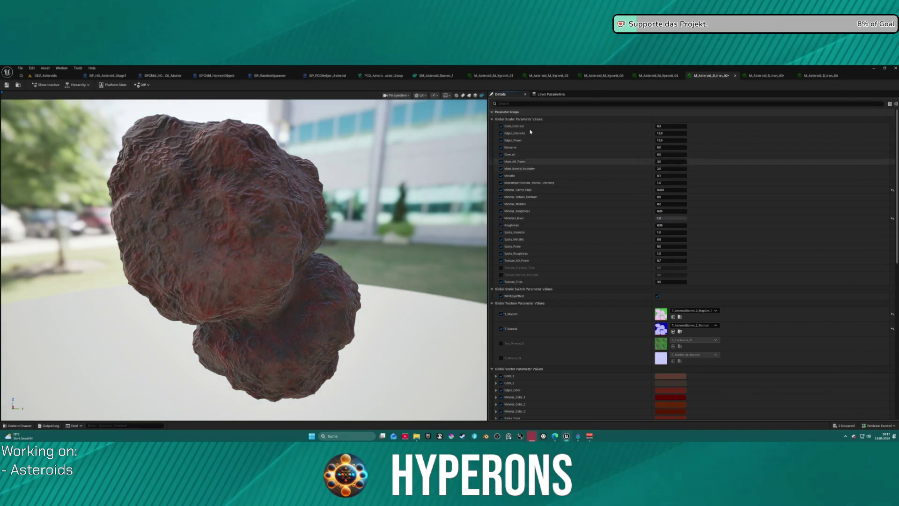
Set B_Iron_03's Roughness to 0.85 for a matte rock look.
key(ctrl+Tab)
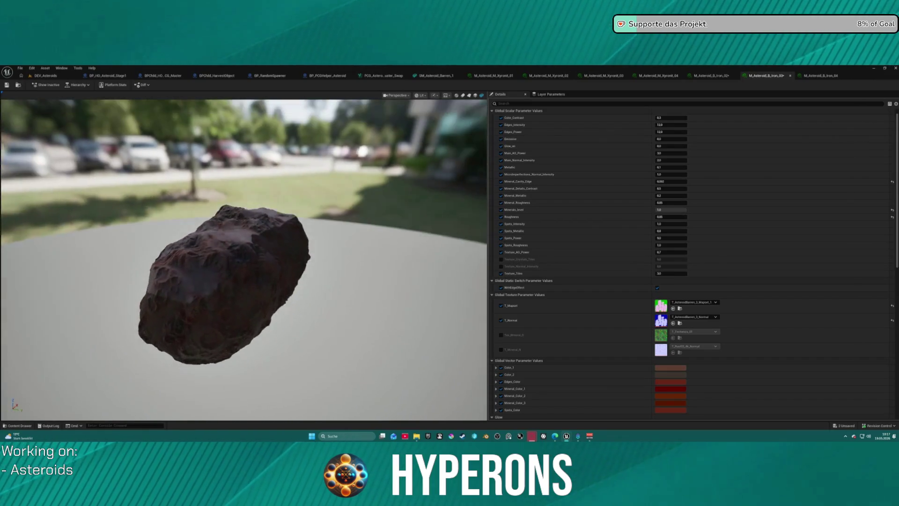
mouse_move(238, 173)
mouse_down()
mouse_move(262, 178)
mouse_move(239, 173)
mouse_up()
drag(294, 260, 333, 232)
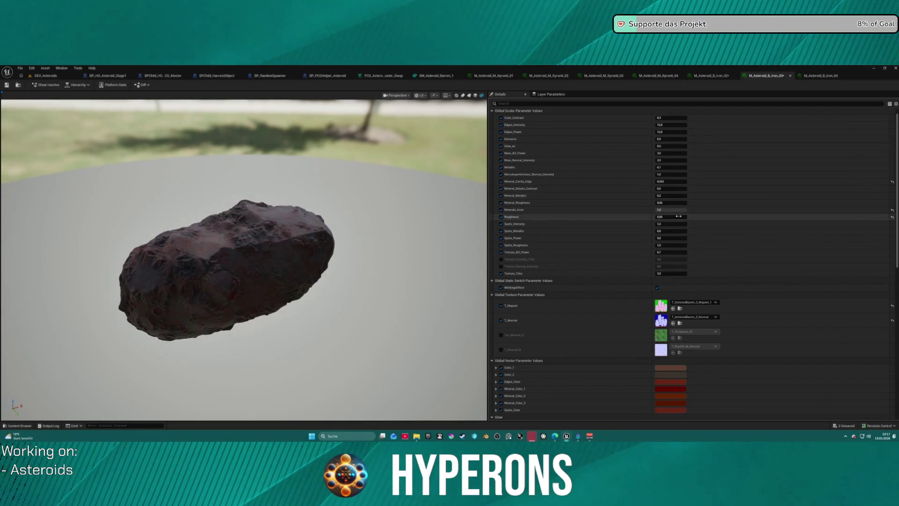
mouse_move(679, 219)
mouse_down()
mouse_move(787, 220)
mouse_move(830, 233)
mouse_up()
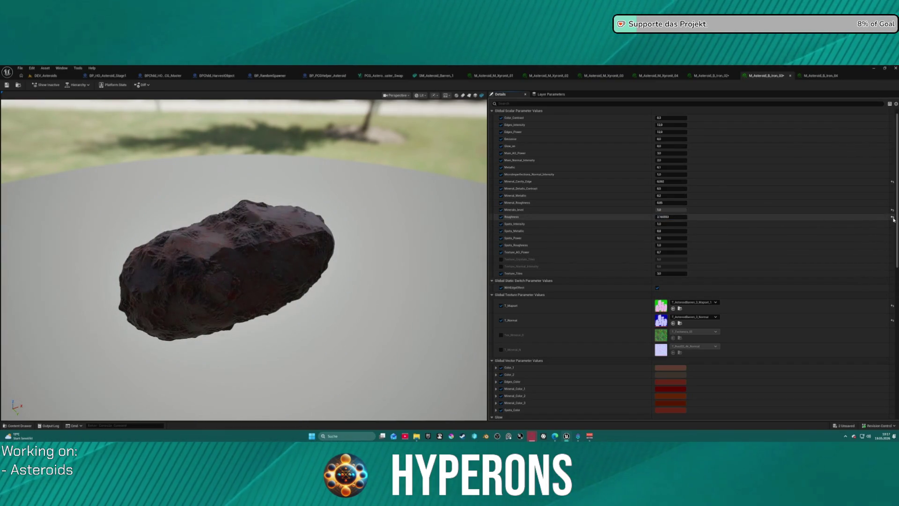
click(674, 218)
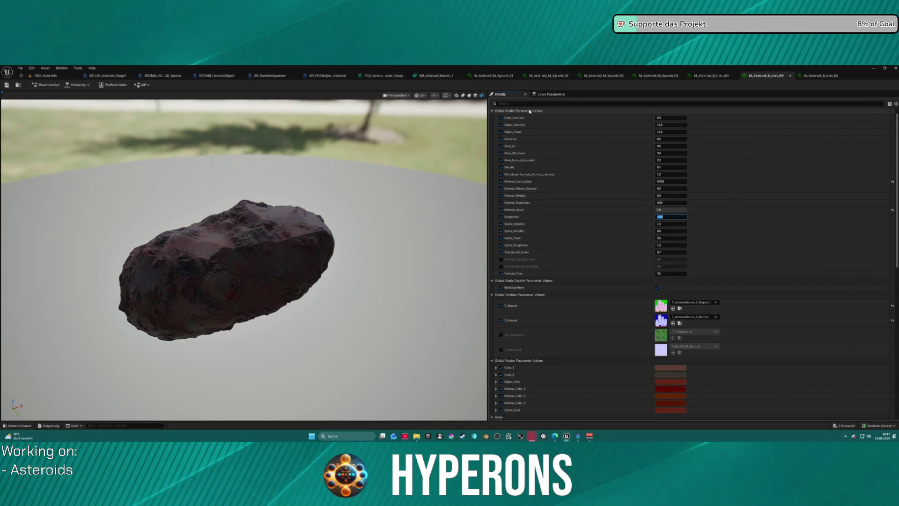
text(0.85)
mouse_move(281, 234)
mouse_down()
mouse_move(319, 304)
mouse_move(307, 196)
mouse_up()
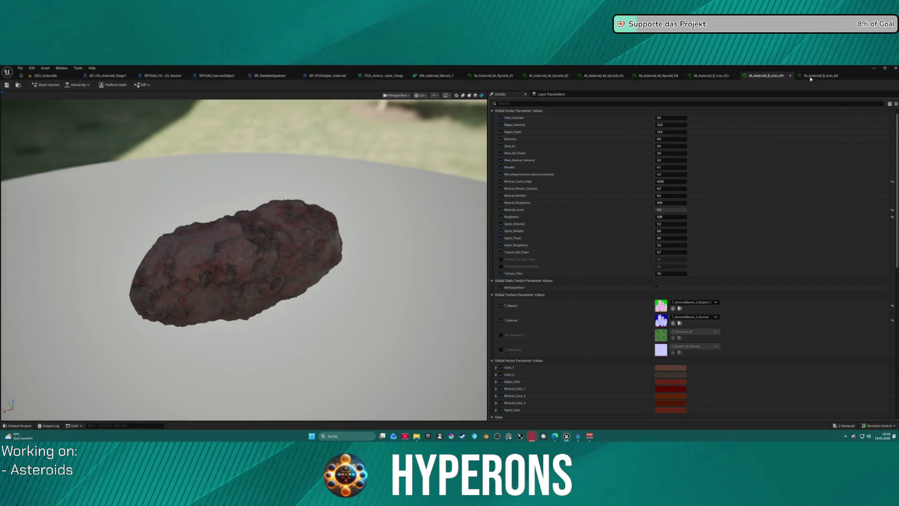
Preview the B_Iron_04 material on the Barren_4 asteroid mesh.
click(806, 76)
key(ctrl+space)
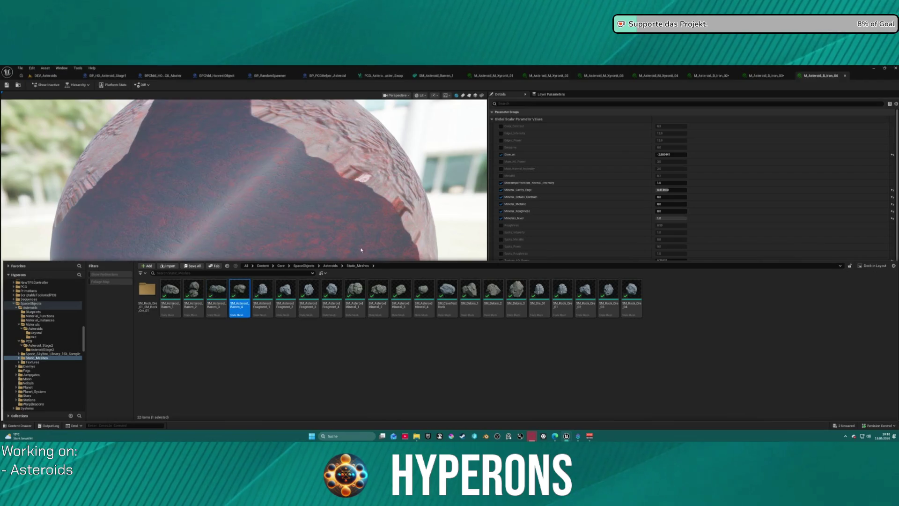
click(481, 95)
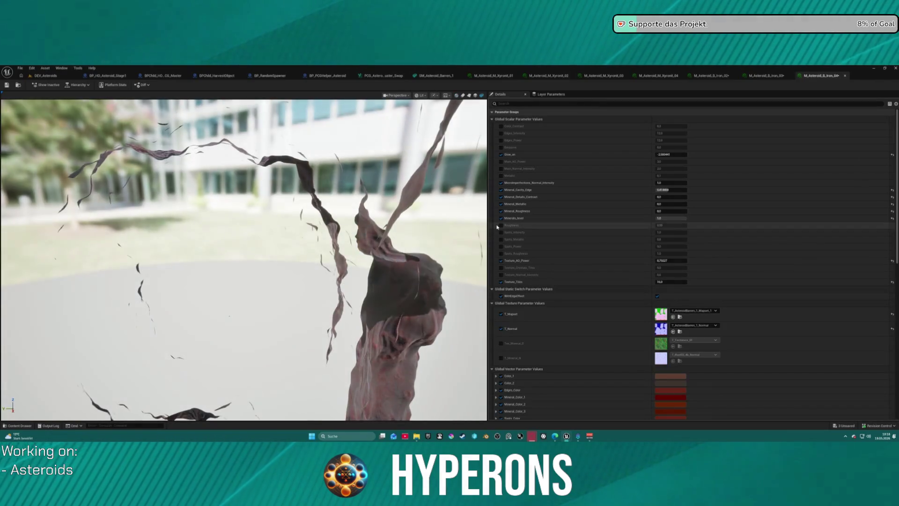
Set T_Mapset to T_AsteroidBarren_4_Mapset_1 and T_Normal to T_AsteroidBarren_4_Normal.
scroll(397, 204, down, 3)
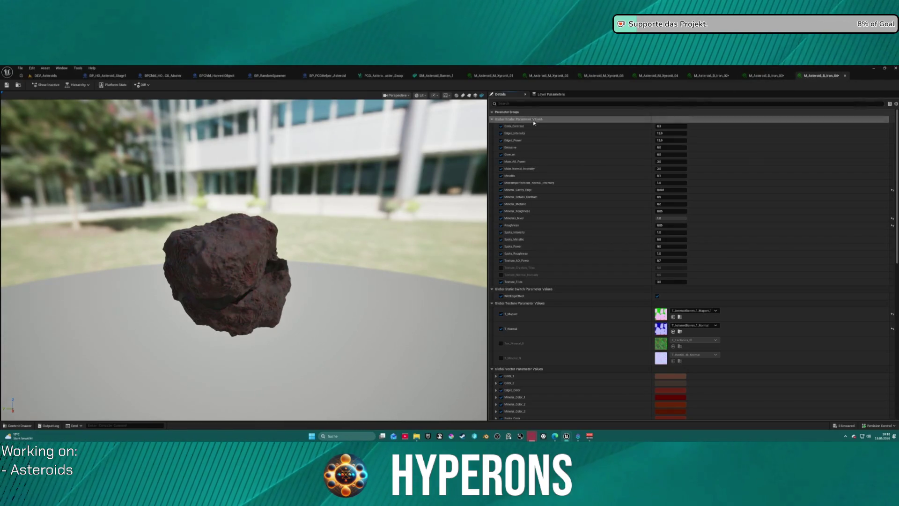
click(697, 311)
scroll(730, 280, down, 3)
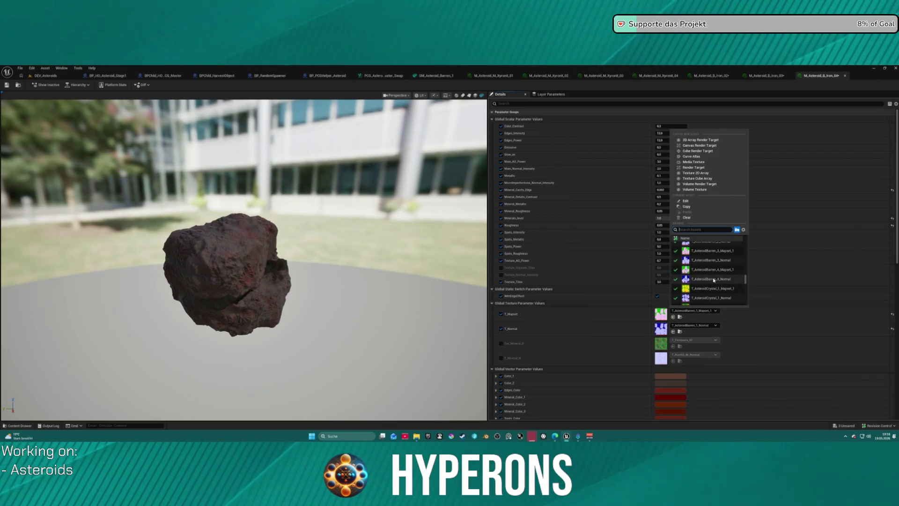
click(704, 270)
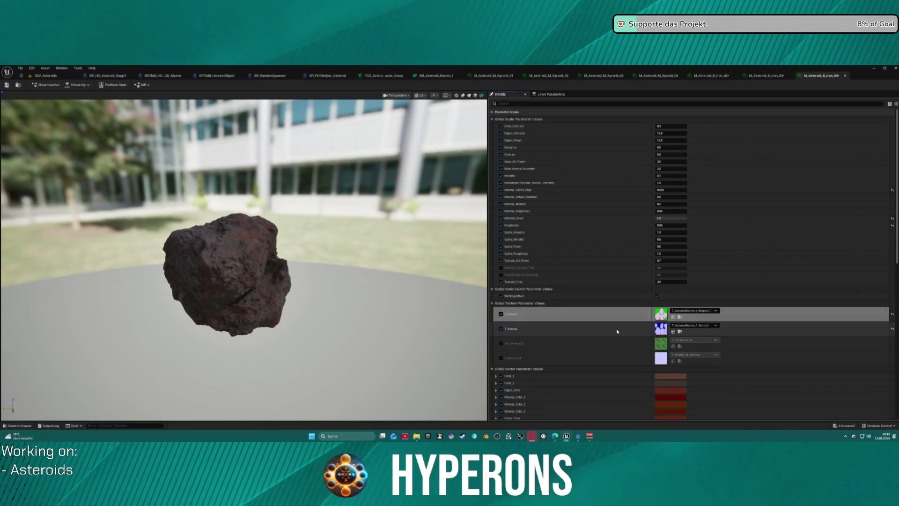
click(693, 325)
click(708, 272)
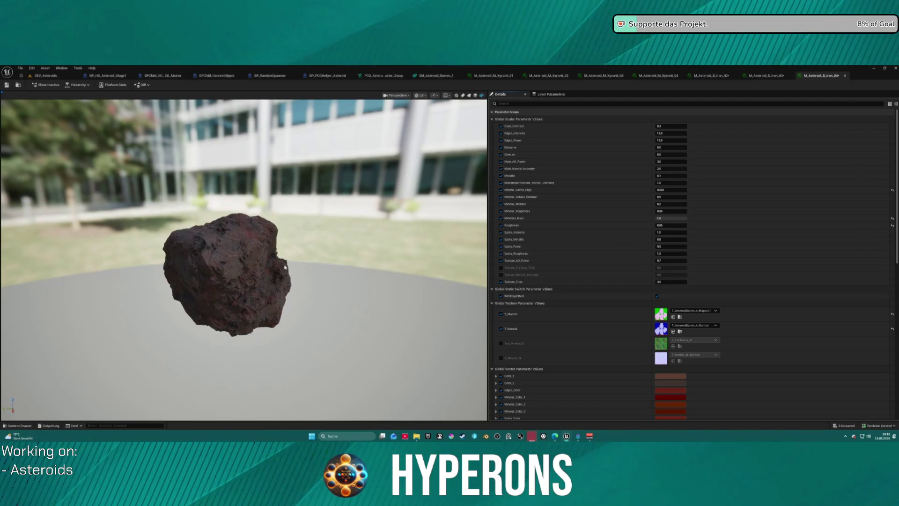
Turn the glow off with Glow_on at 0, then close the B_Iron_04 tab.
drag(223, 275, 318, 293)
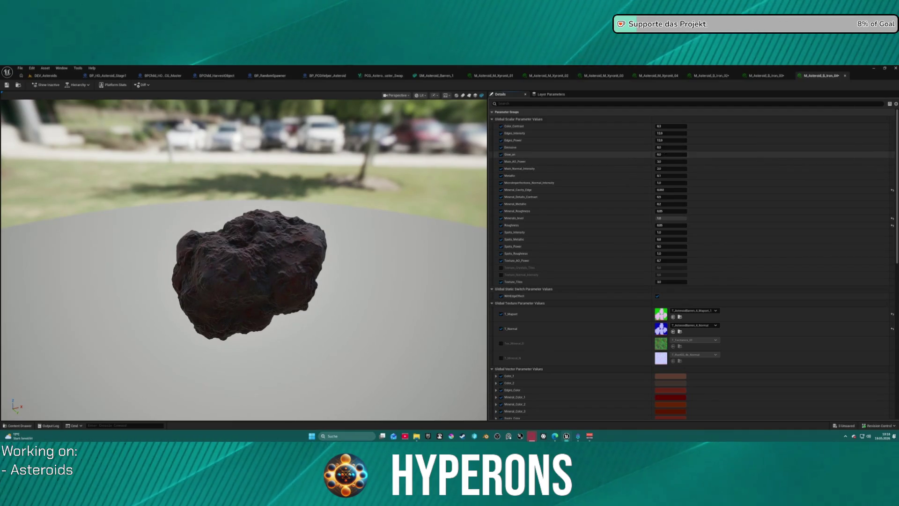
drag(670, 154, 655, 155)
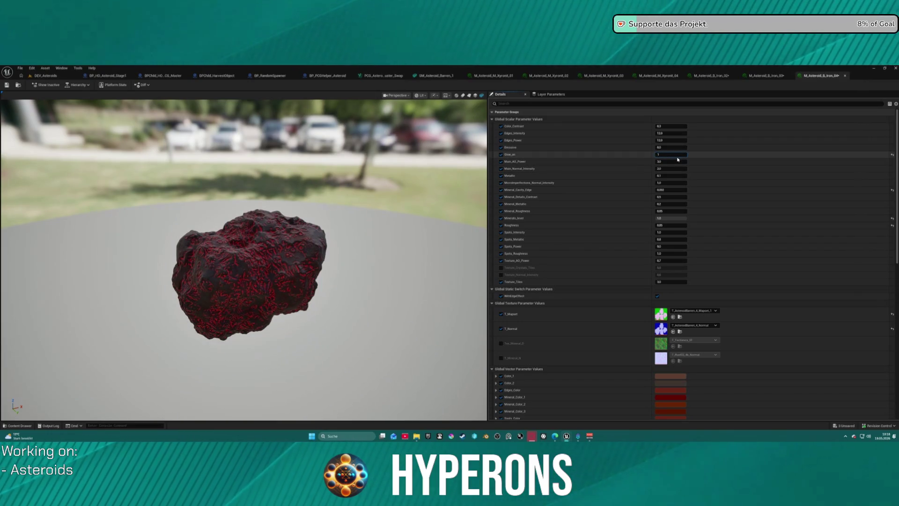
text(0)
key(Return)
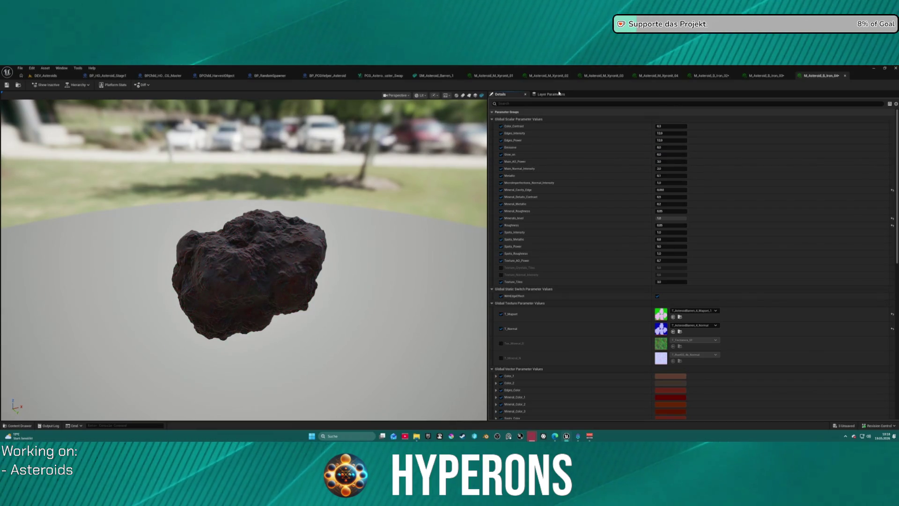
click(764, 75)
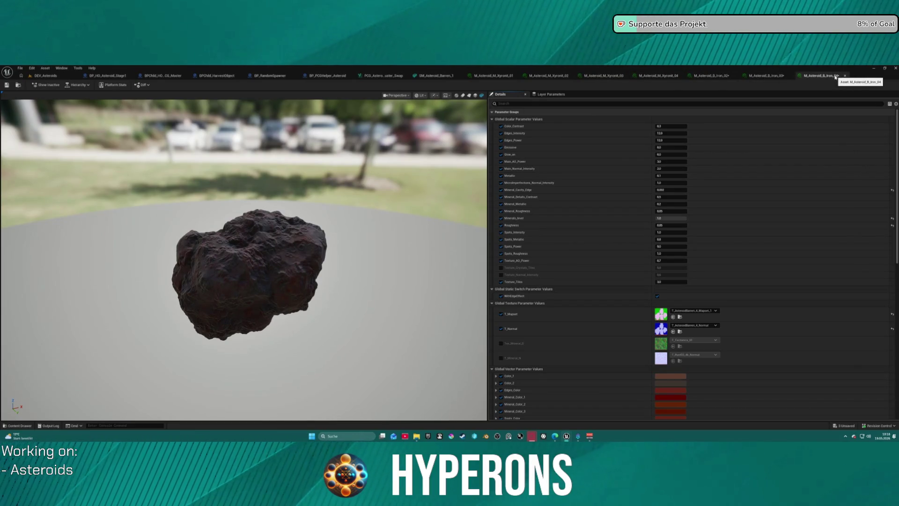
click(791, 75)
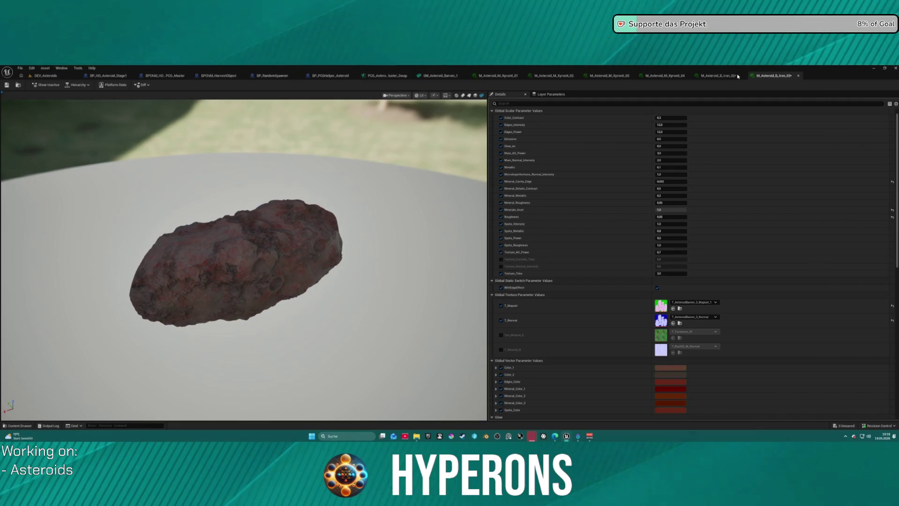
Close the B_Iron_03 and M_Asteroid_B_Iron material tabs, confirming the close.
click(744, 76)
click(743, 75)
click(450, 257)
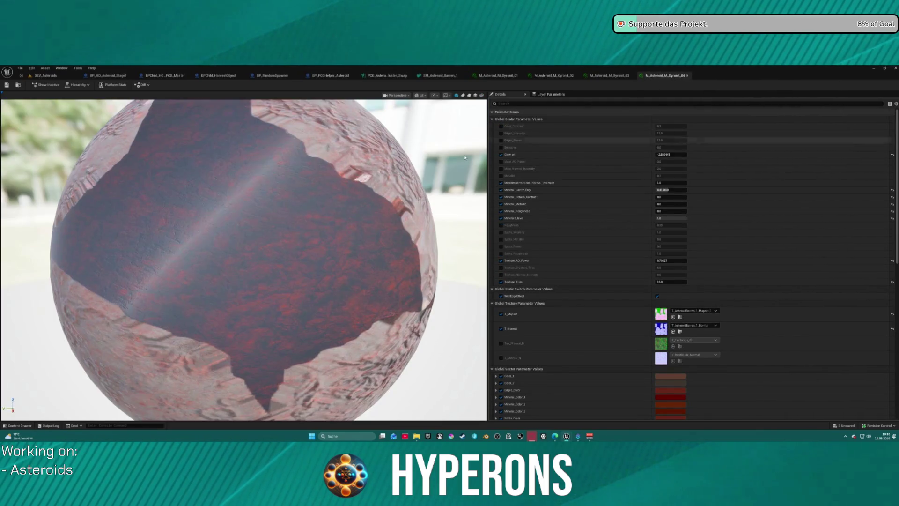
Preview the Xyronit_01 material on the SM_Asteroid_Mineral_1 mesh.
key(ctrl+space)
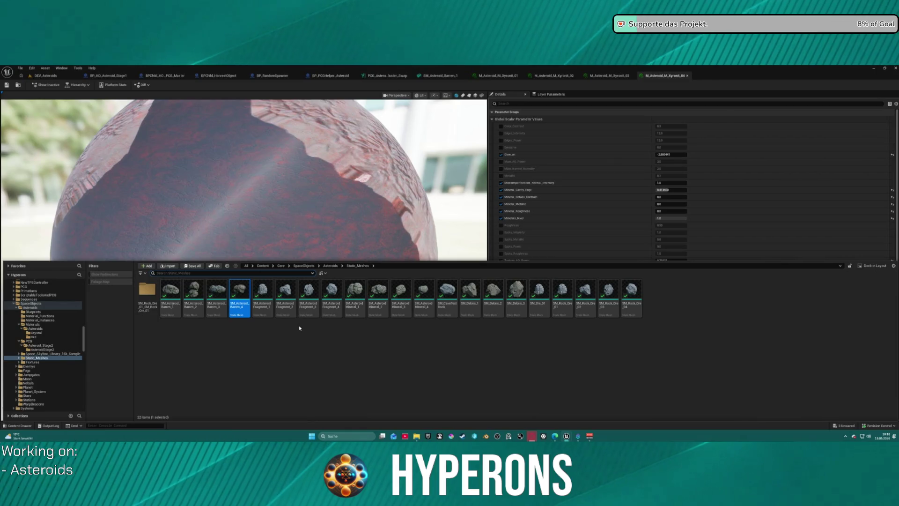
click(498, 75)
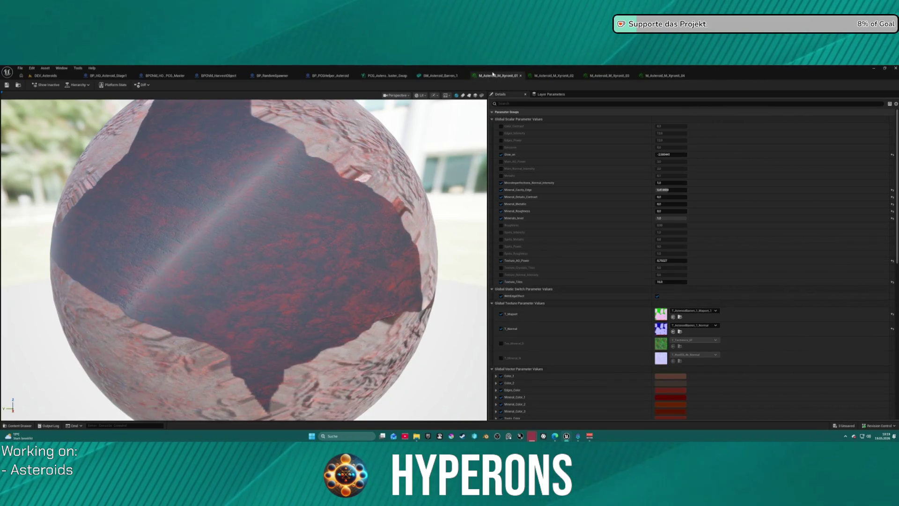
key(ctrl+space)
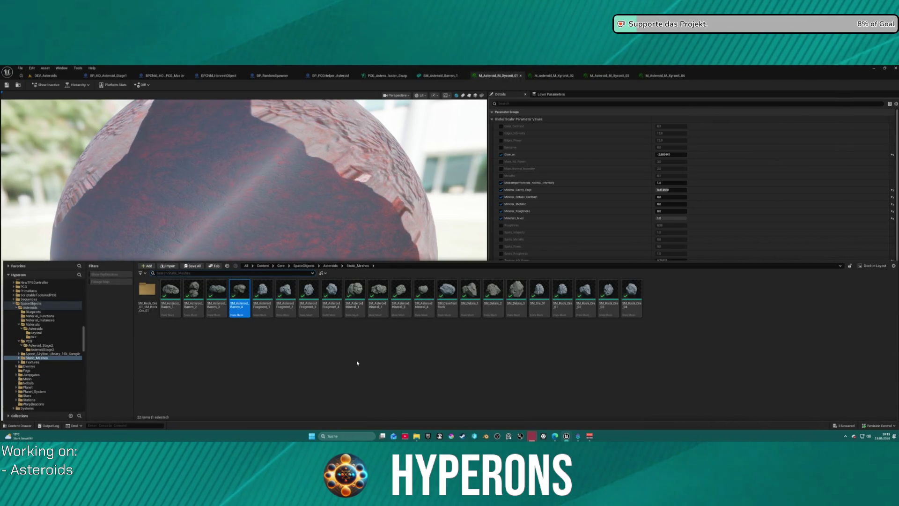
click(355, 291)
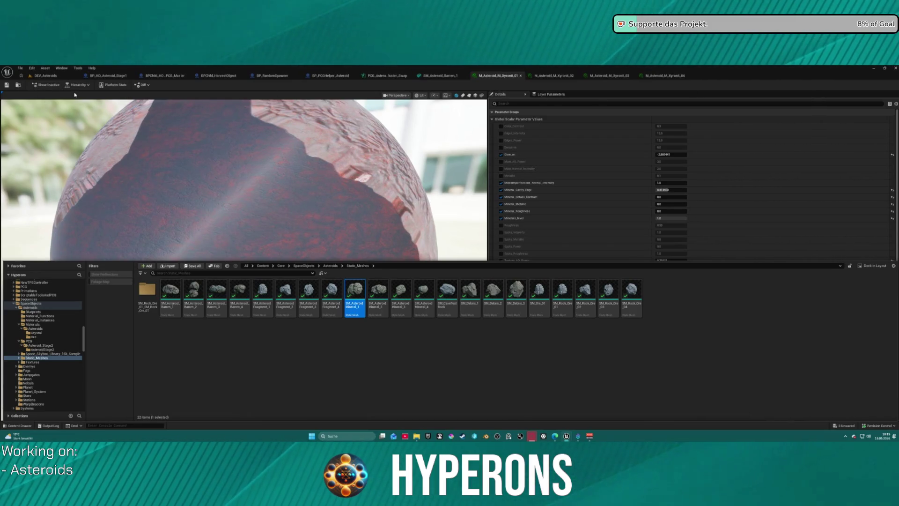
click(481, 95)
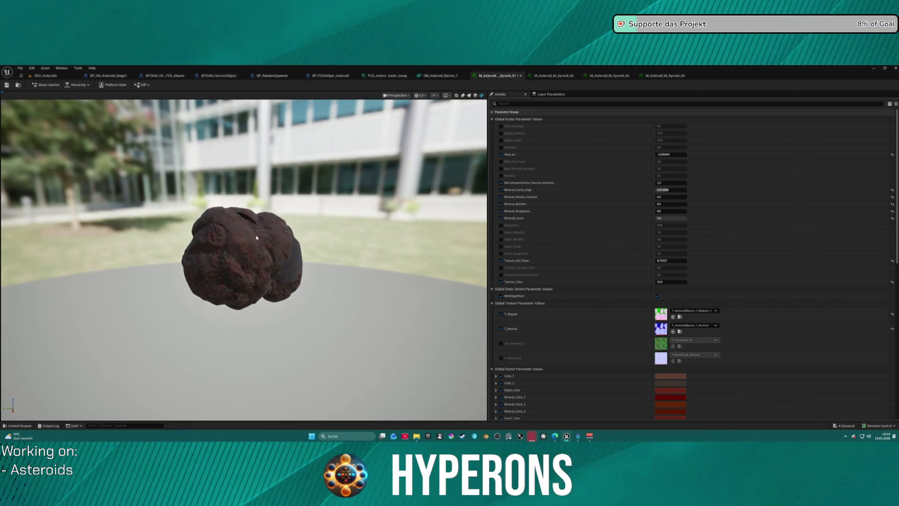
Set Xyronit_01's T_Mapset to T_AsteroidMineral_1_Mapset_1.
key(i)
mouse_move(209, 173)
mouse_down()
mouse_move(262, 176)
mouse_move(336, 244)
mouse_up()
key(i)
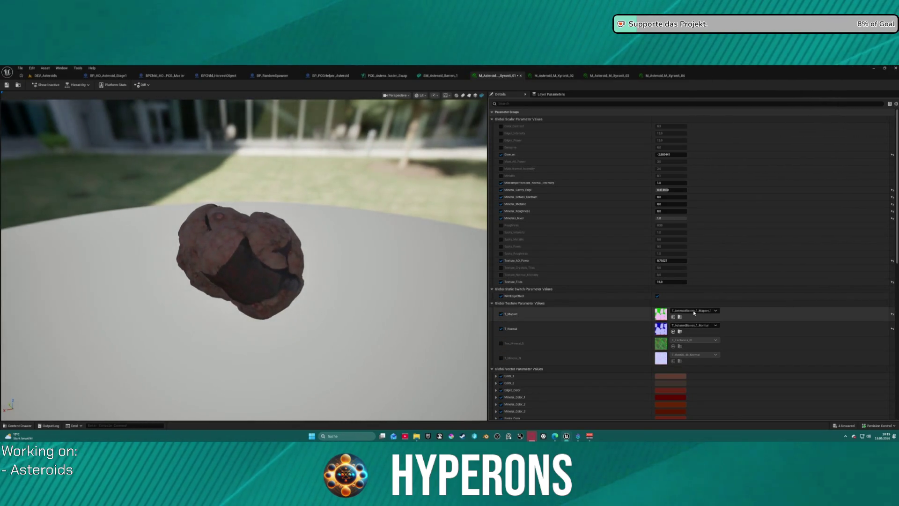
click(694, 311)
scroll(705, 295, down, 8)
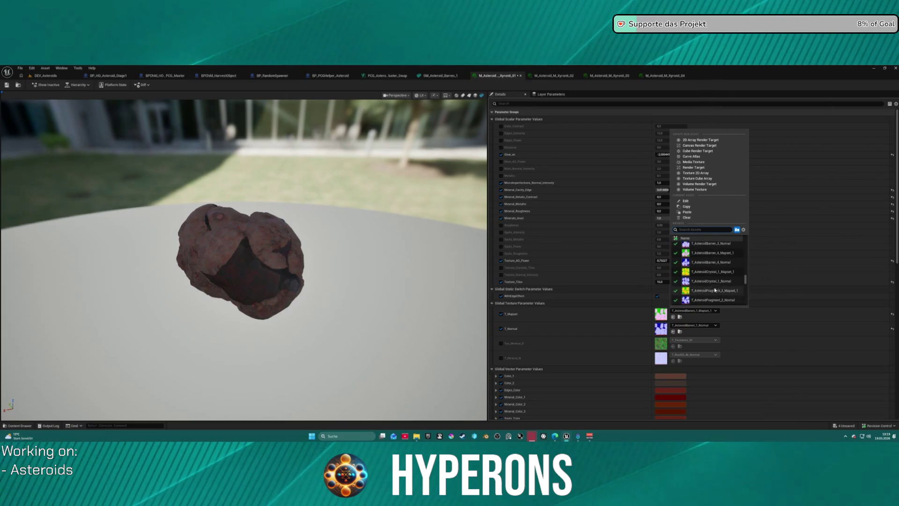
scroll(724, 266, down, 3)
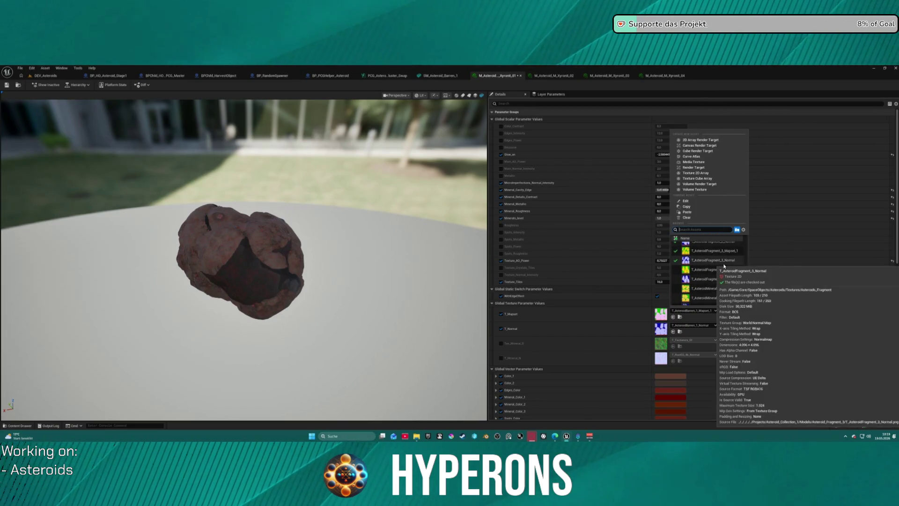
click(719, 283)
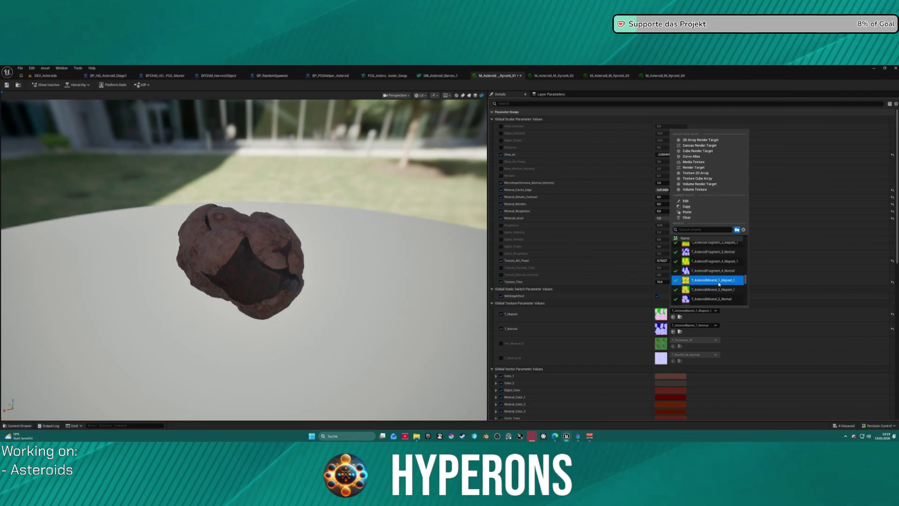
click(719, 283)
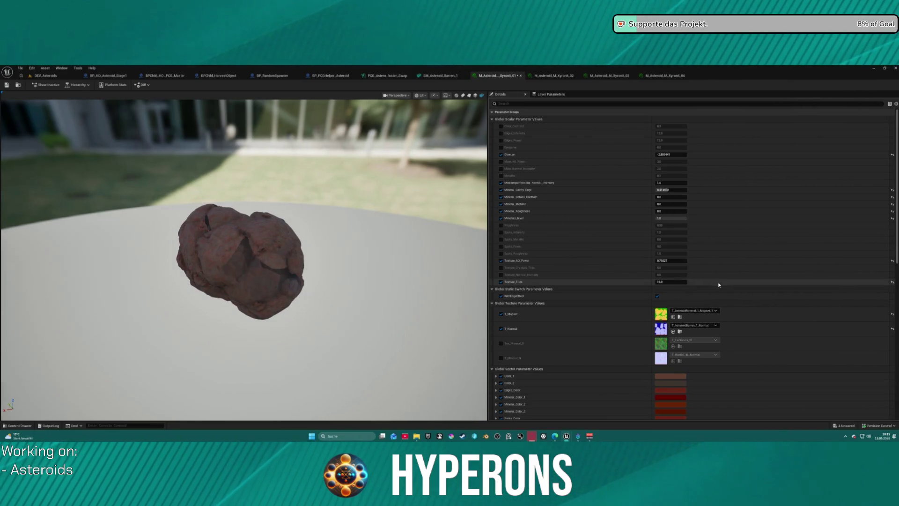
Browse the T_Normal texture list and close it without changing the normal map.
click(698, 326)
scroll(726, 284, down, 3)
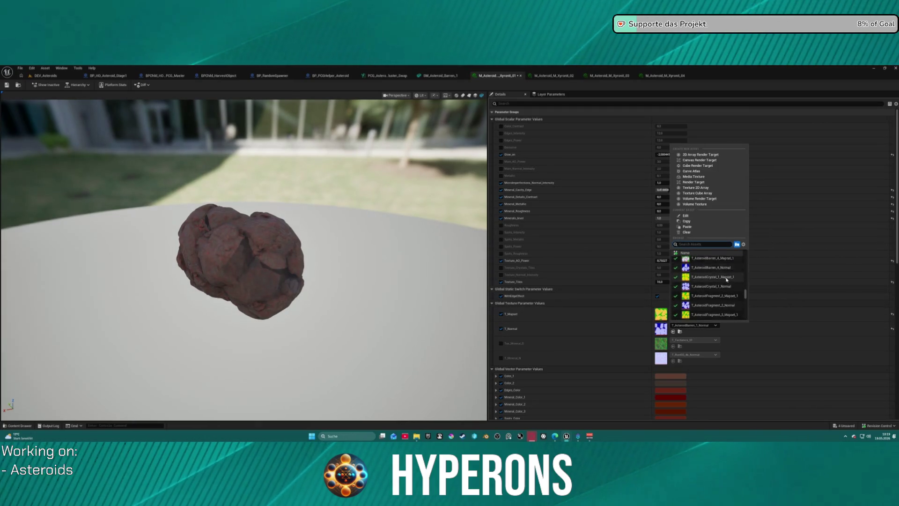
scroll(730, 283, down, 3)
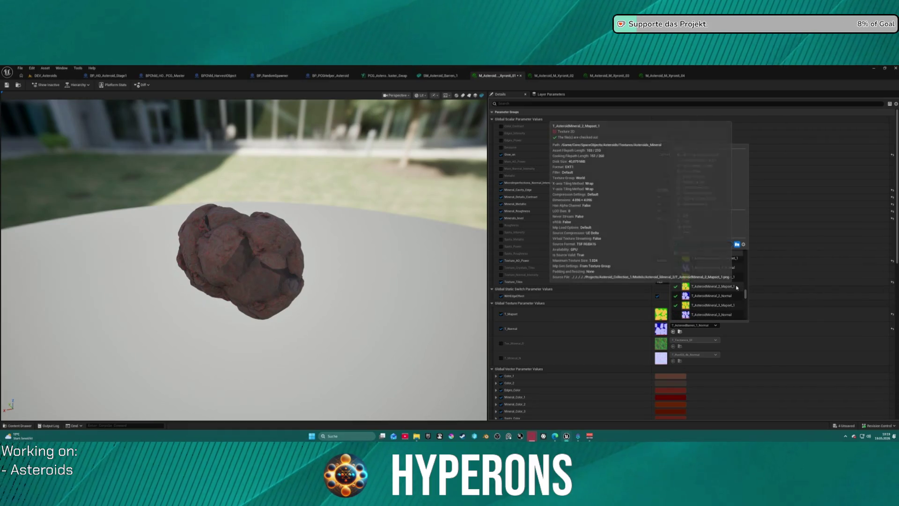
scroll(737, 288, down, 2)
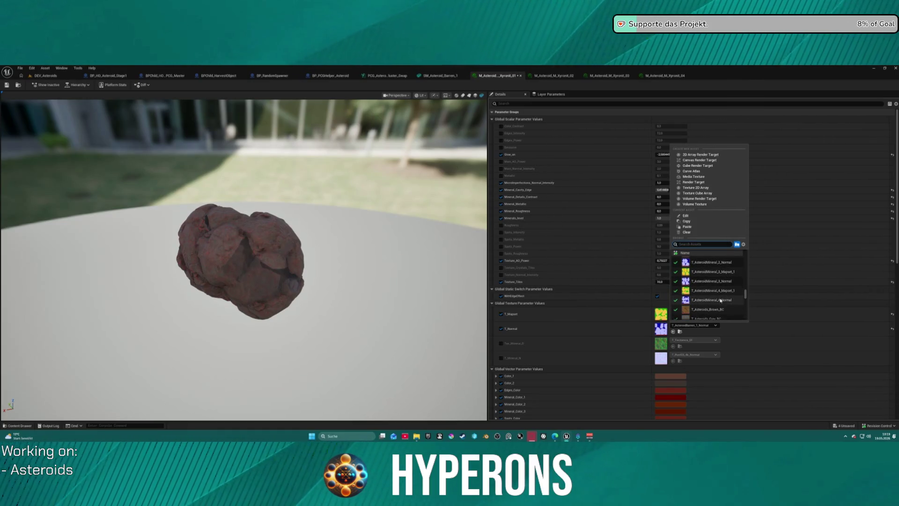
scroll(731, 281, up, 3)
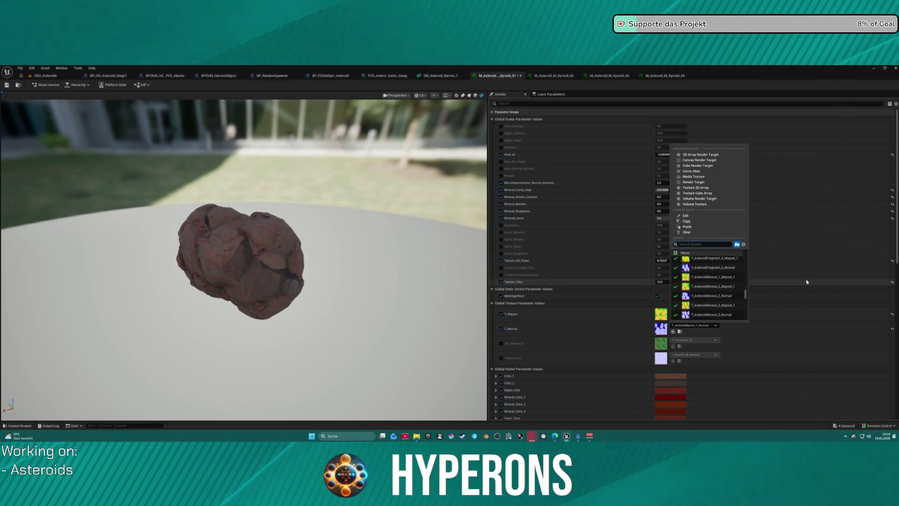
mouse_move(729, 282)
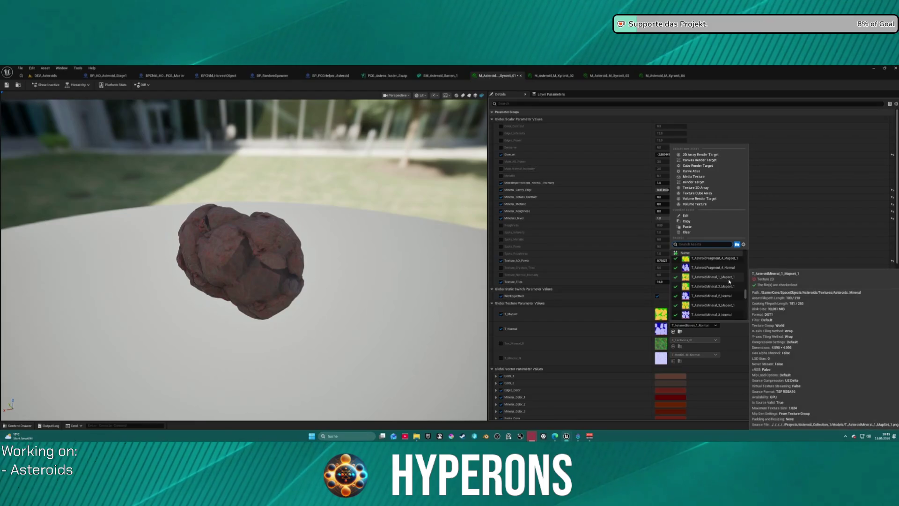
scroll(727, 281, up, 2)
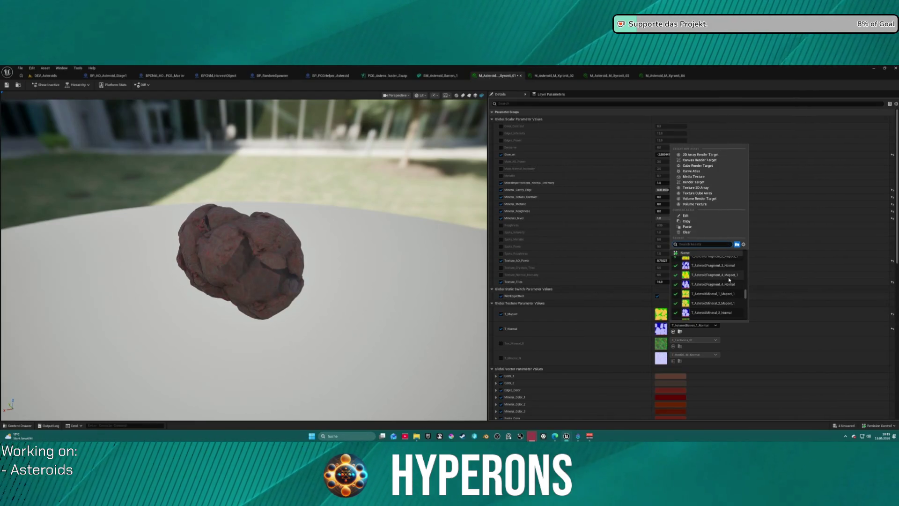
scroll(734, 286, up, 3)
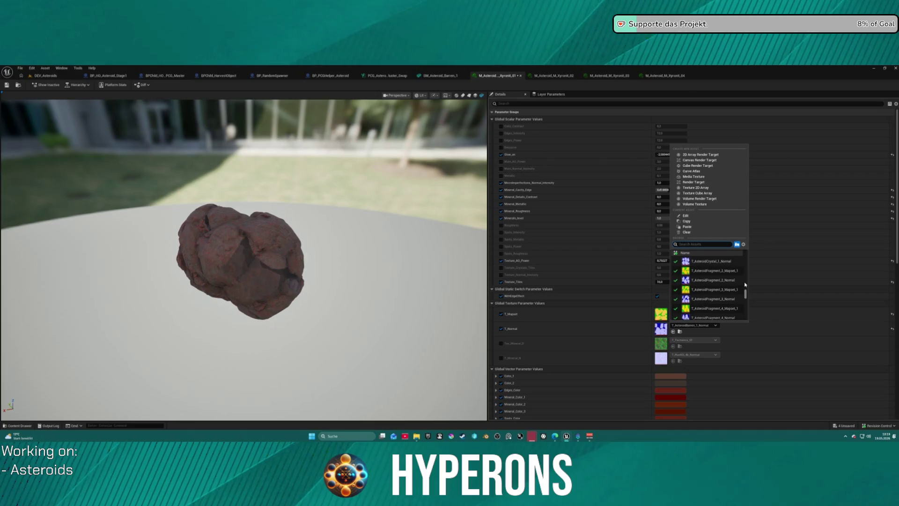
scroll(744, 270, up, 4)
scroll(744, 270, up, 4)
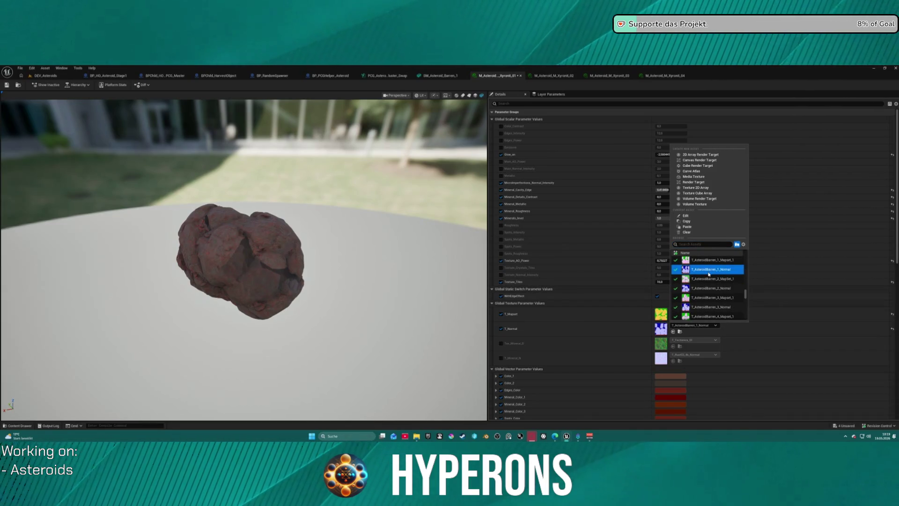
click(617, 330)
mouse_move(258, 274)
mouse_down()
mouse_move(327, 276)
mouse_move(257, 274)
mouse_move(255, 263)
mouse_move(267, 267)
mouse_move(290, 244)
mouse_move(393, 253)
mouse_up()
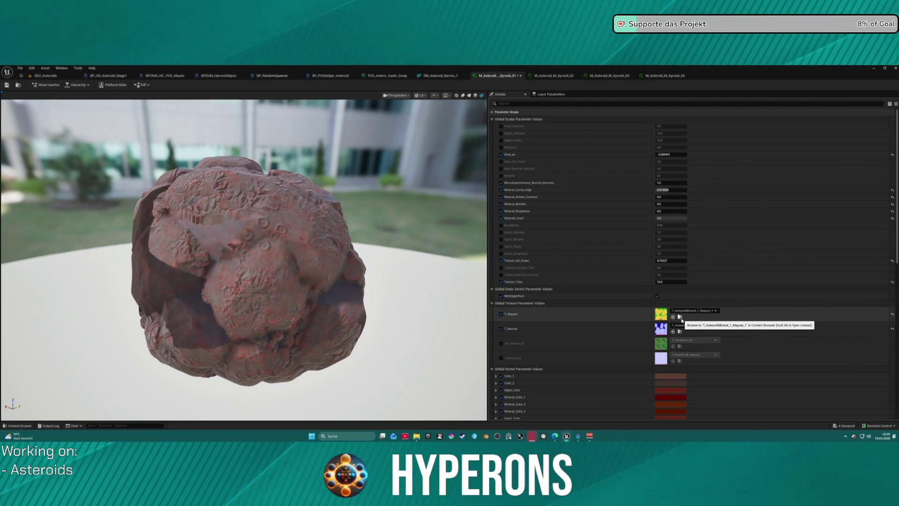
Browse the asteroid Materials folder and check M_Asteroid_Mineral's options in the Content Drawer.
key(ctrl+space)
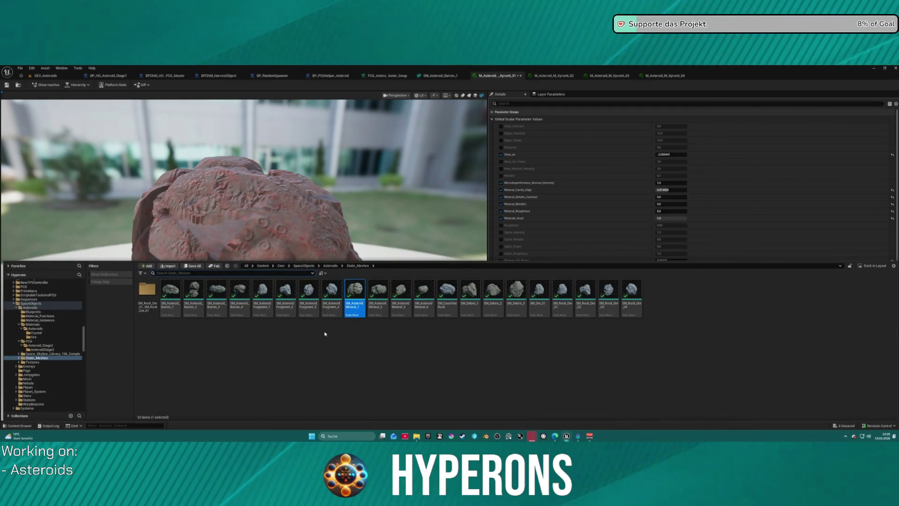
click(38, 325)
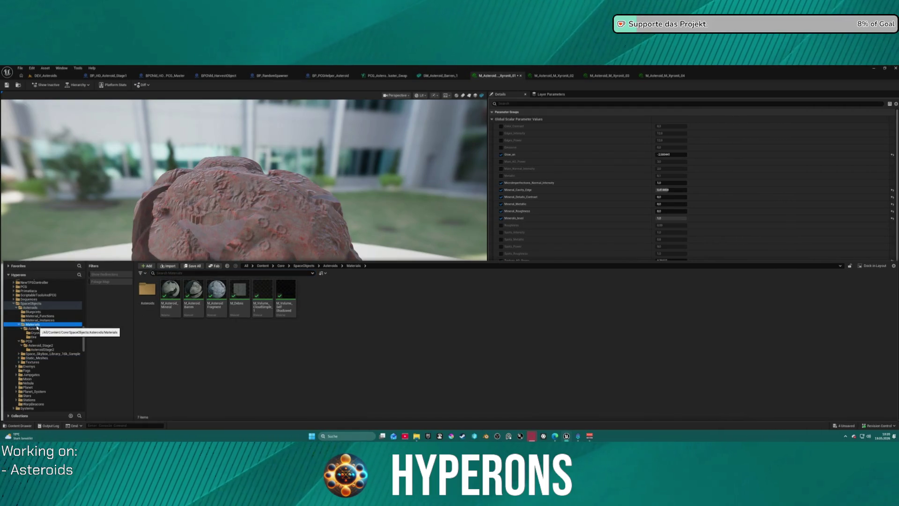
right_click(169, 313)
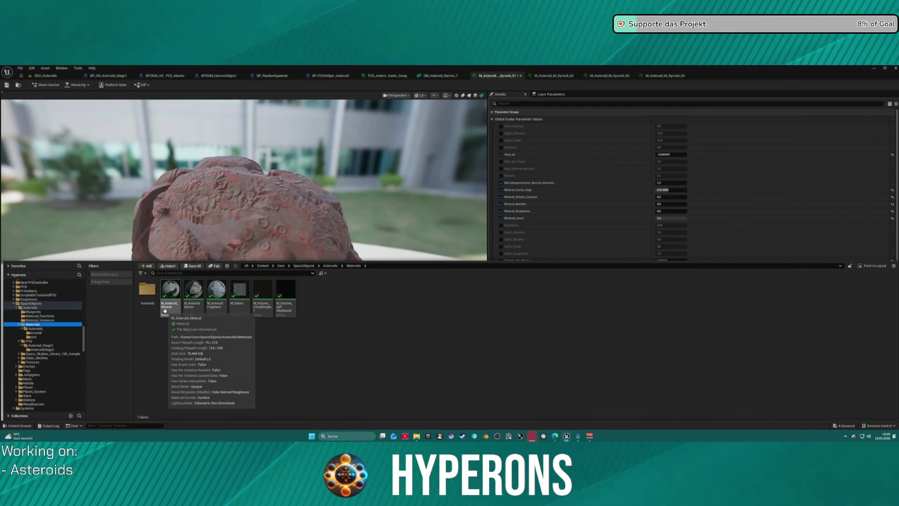
click(55, 317)
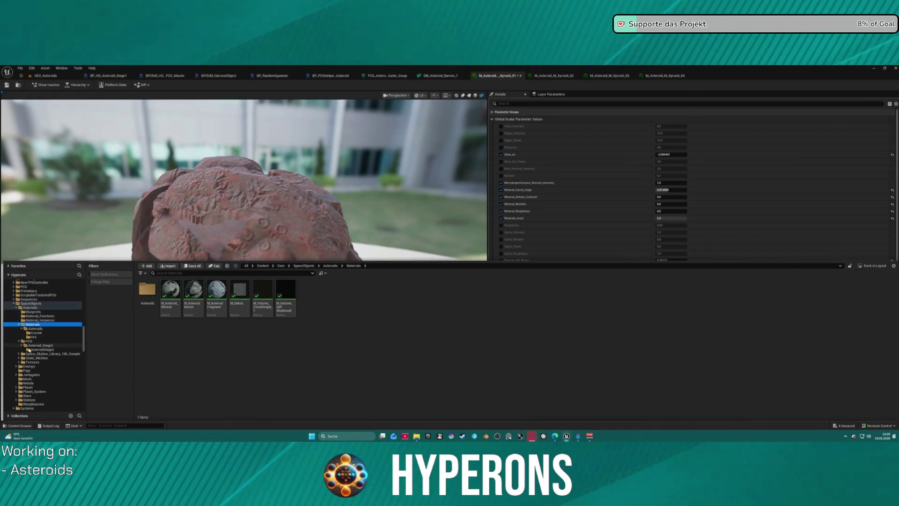
click(544, 89)
In the SM_Asteroid_Barren_1 editor, select SM_Asteroid_Mineral_1 and frame the whole asteroid.
click(441, 76)
key(ctrl+space)
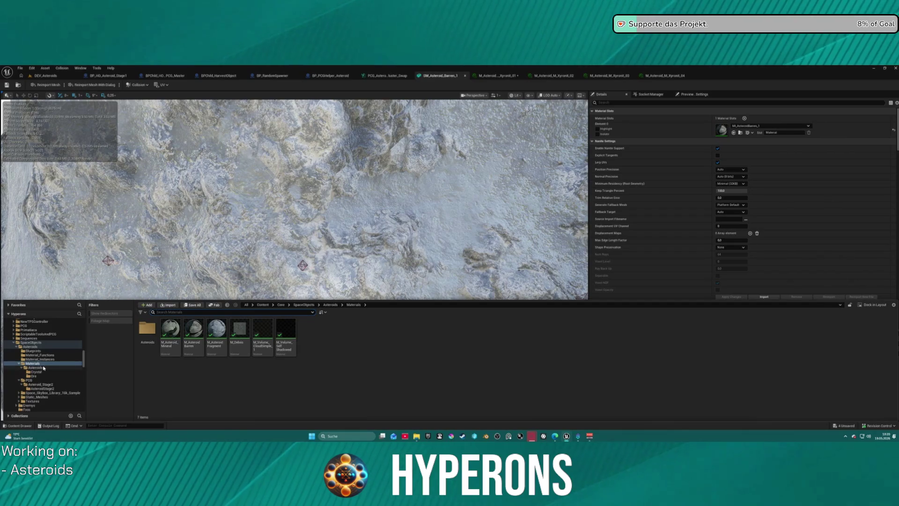
scroll(44, 368, down, 3)
click(40, 371)
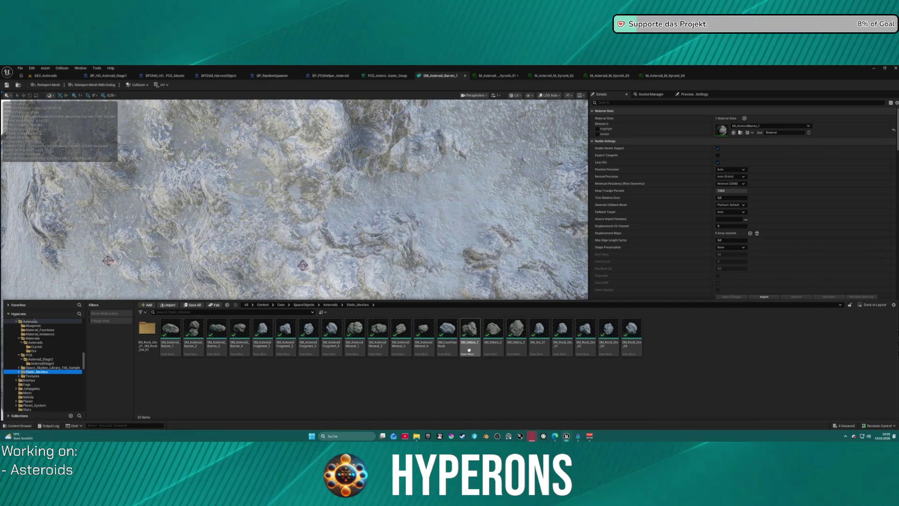
click(344, 349)
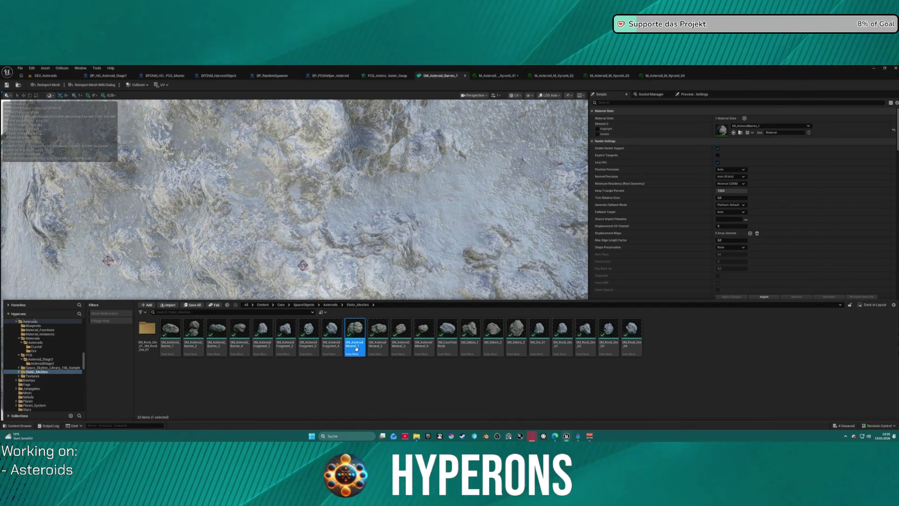
key(ctrl+space)
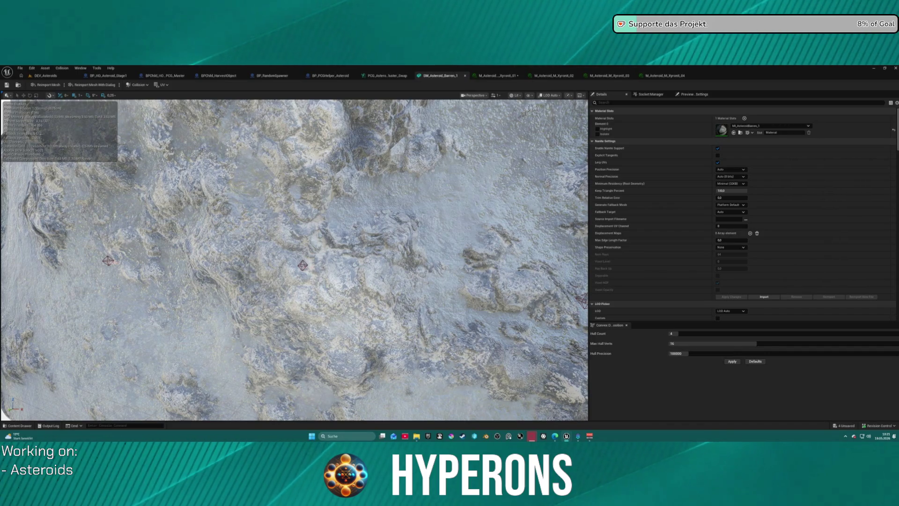
key(f)
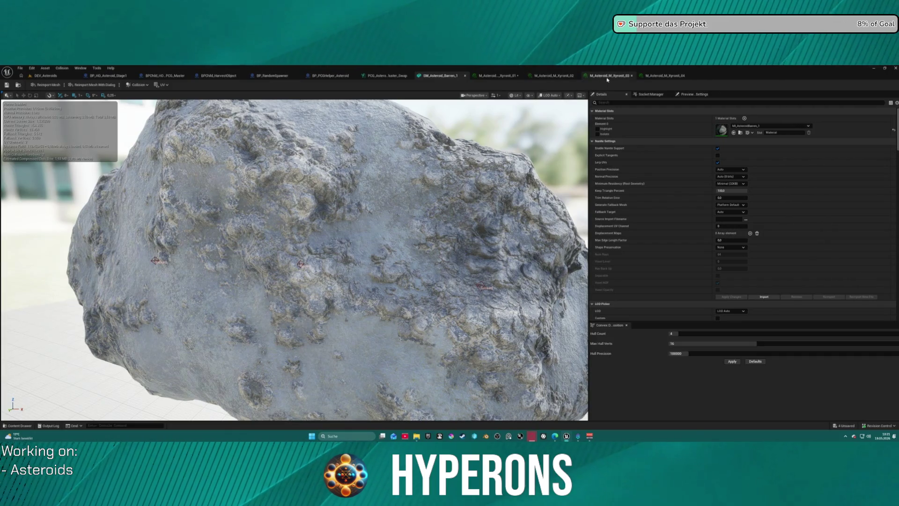
click(497, 76)
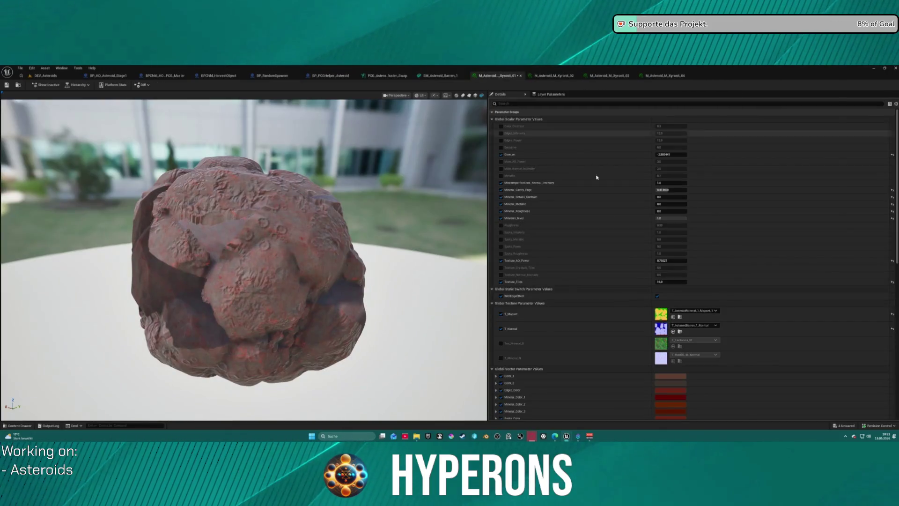
Set Xyronit_01's T_Normal to T_Asteroid_Mineral_1_Normal.
shift+click(591, 336)
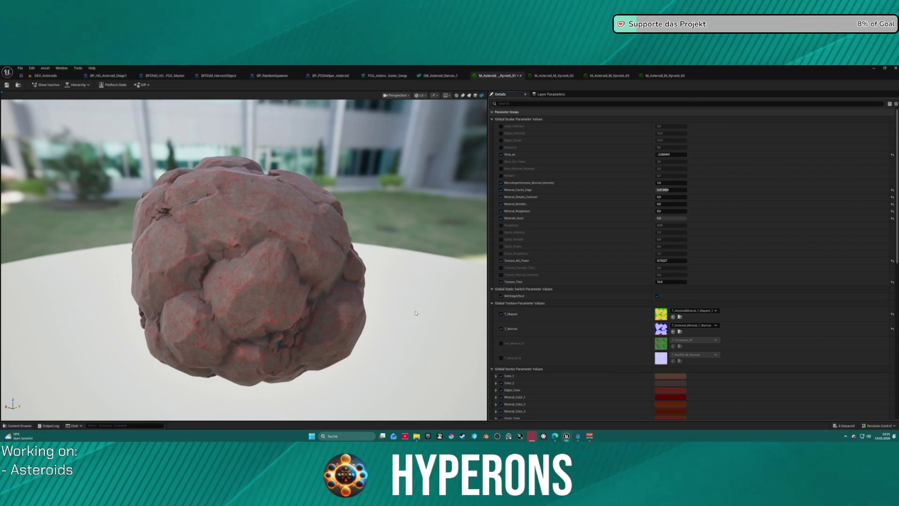
scroll(217, 244, up, 5)
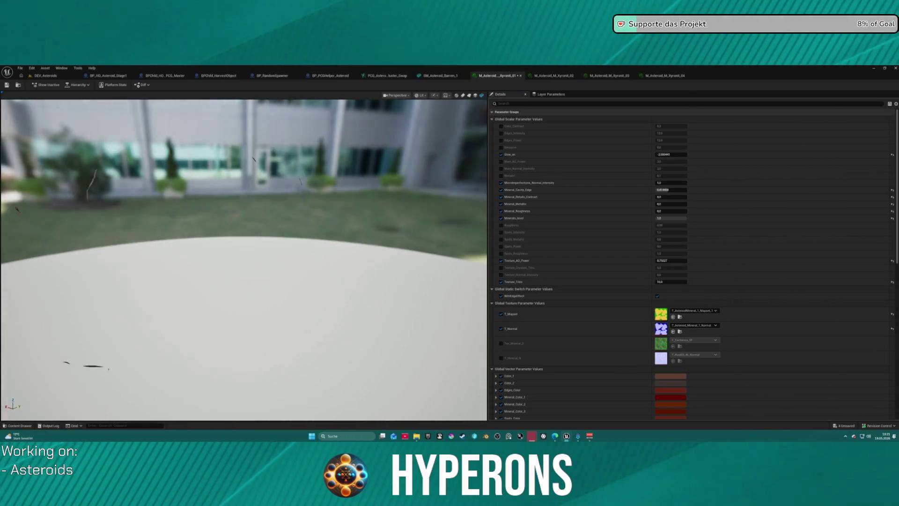
scroll(217, 244, down, 5)
scroll(220, 238, down, 2)
drag(225, 243, 355, 233)
scroll(263, 248, up, 3)
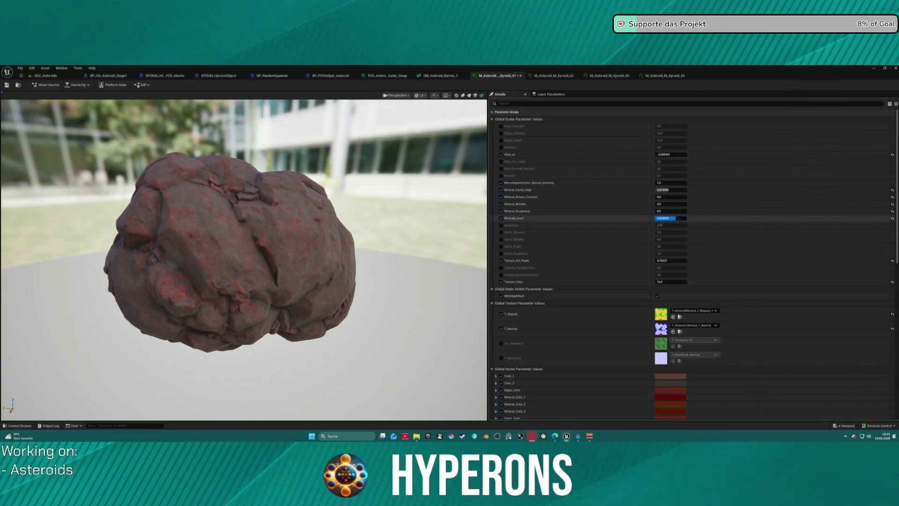
Lower Minerals_level to about 0.30 to reveal red mineral flecks.
mouse_move(671, 218)
mouse_down()
mouse_move(658, 219)
mouse_move(671, 219)
mouse_up()
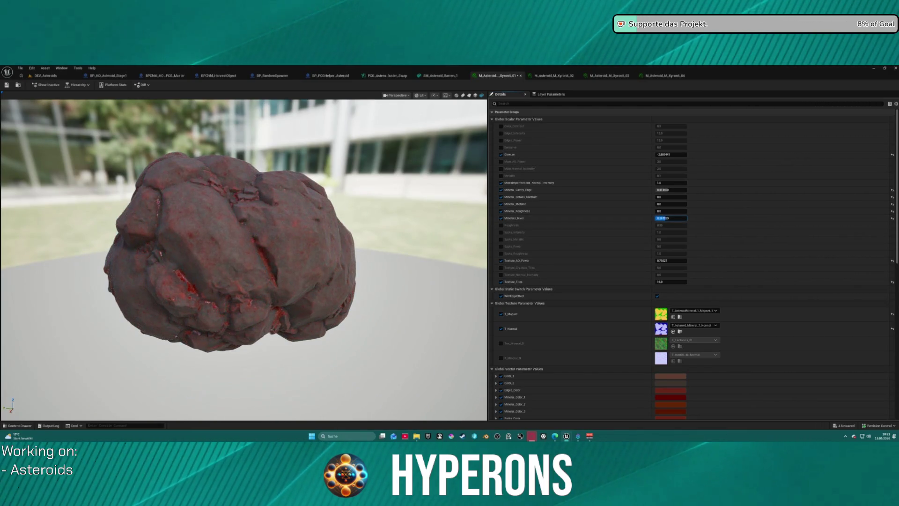
drag(244, 257, 300, 258)
scroll(300, 258, up, 5)
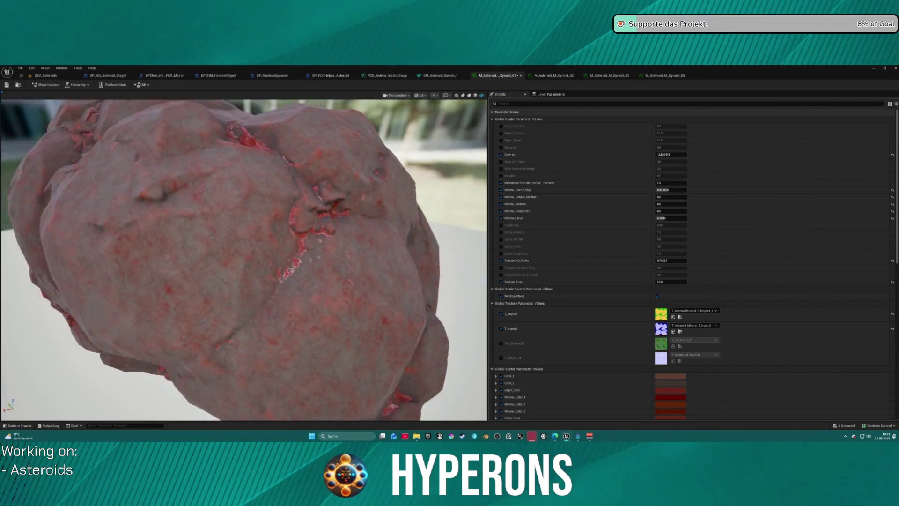
scroll(609, 363, down, 3)
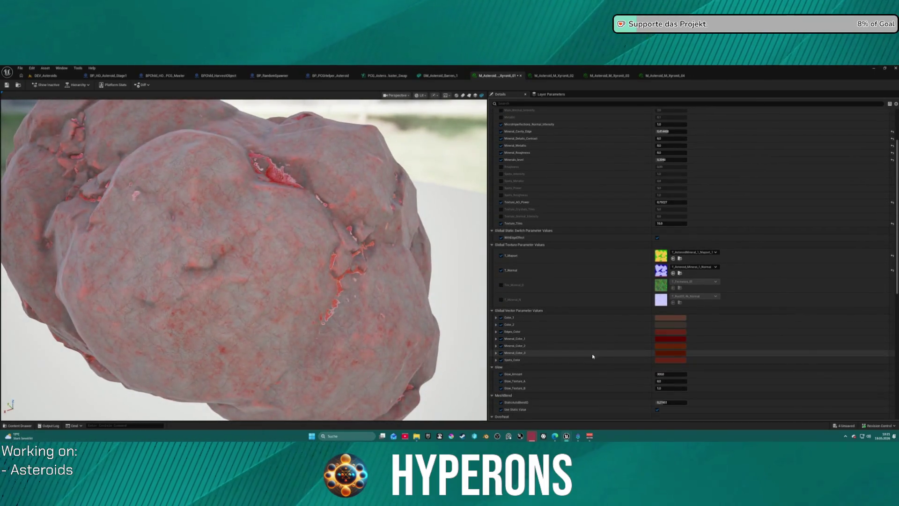
click(660, 342)
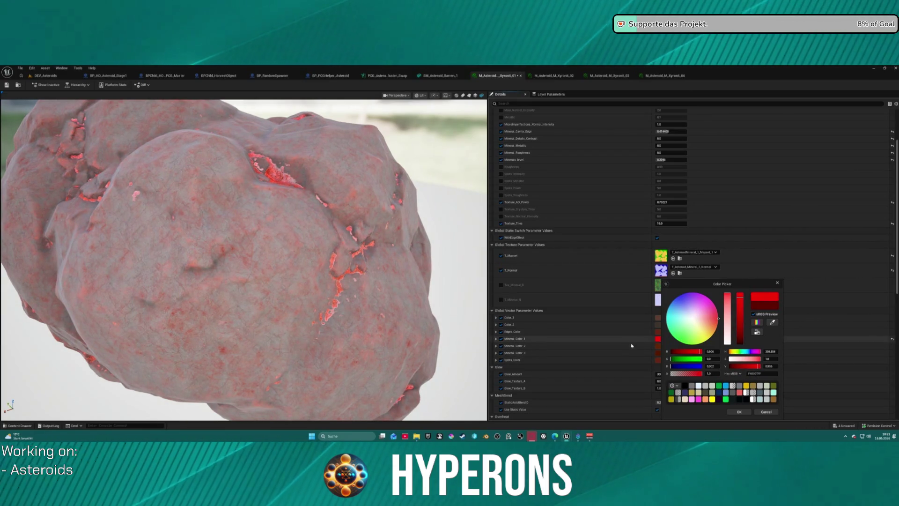
Confirm the bright red mineral colours and enable the Tex_Mineral_D and T_Mineral_N overrides.
click(626, 349)
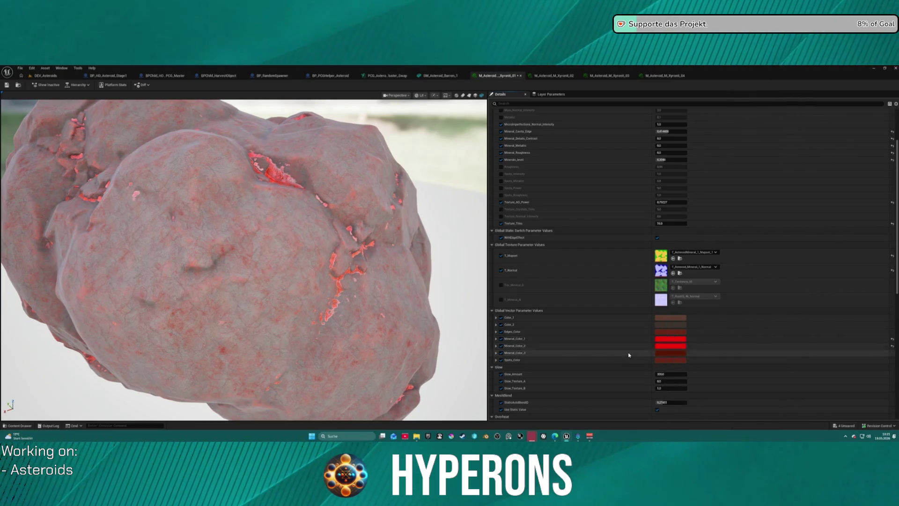
drag(443, 249, 443, 248)
scroll(395, 244, up, 5)
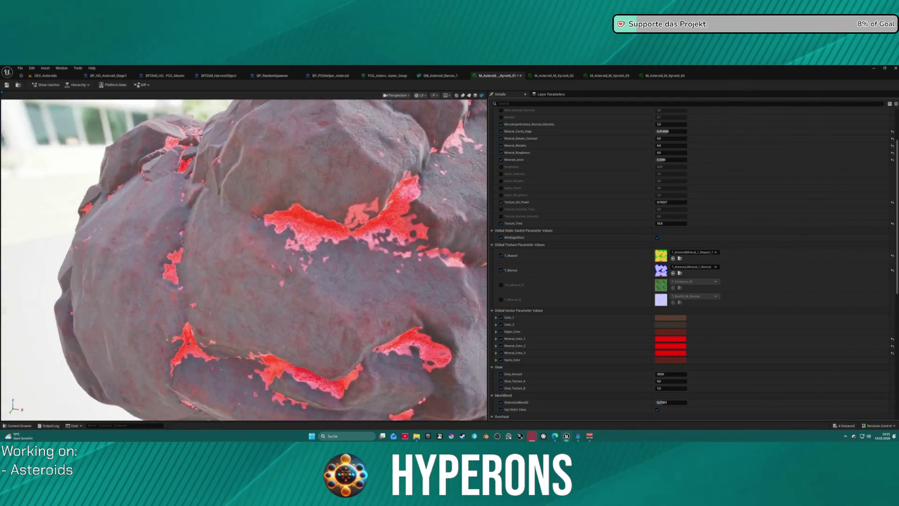
click(501, 284)
click(501, 299)
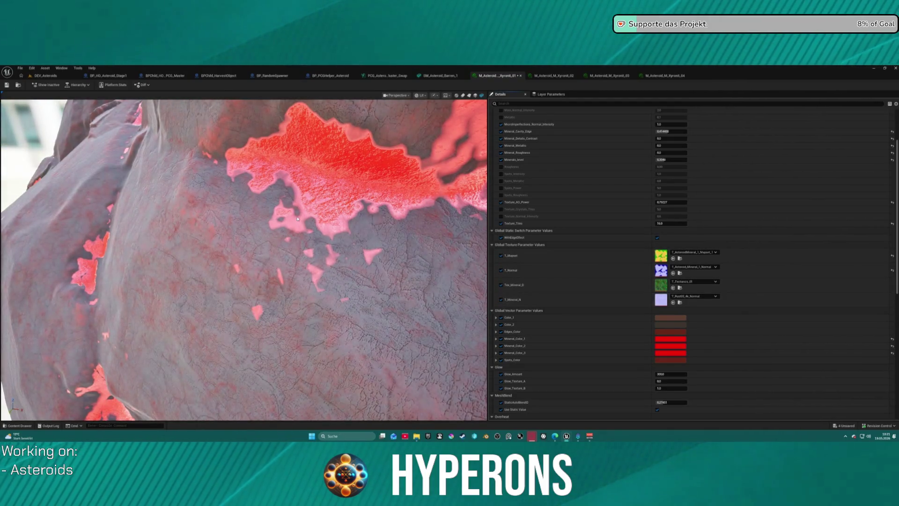
Lower Minerals_level to about 0.21 for bolder red veins.
drag(342, 203, 342, 203)
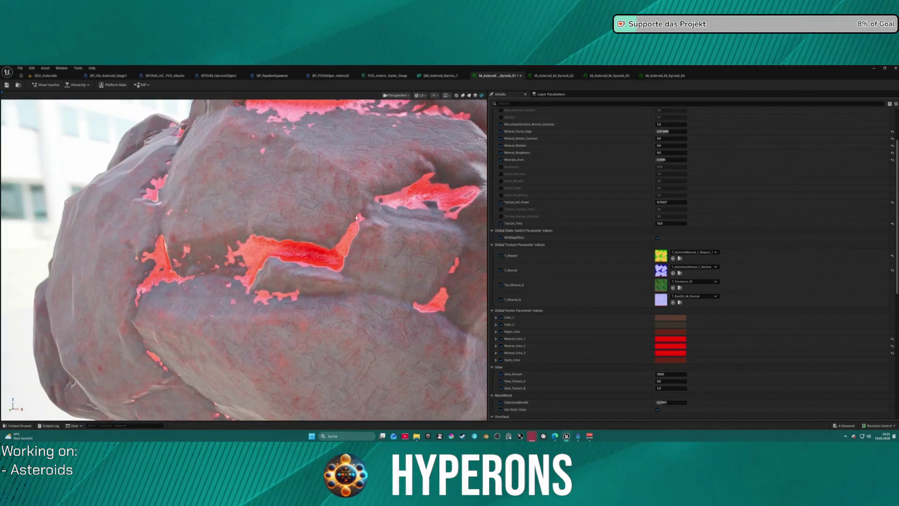
scroll(538, 183, down, 1)
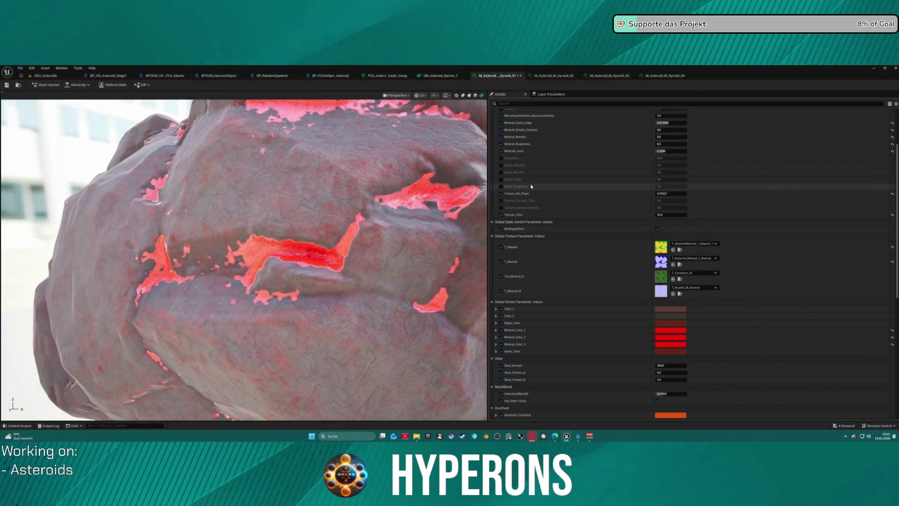
scroll(617, 181, up, 3)
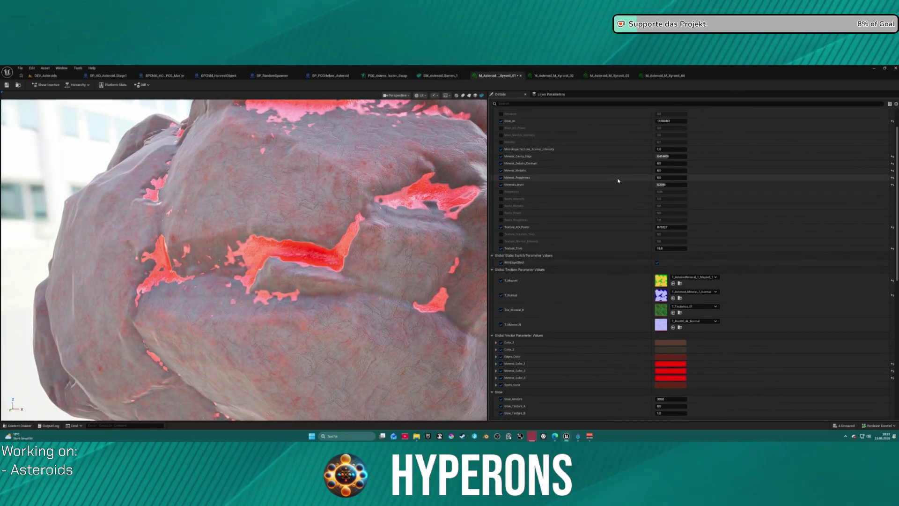
mouse_move(671, 185)
mouse_down()
mouse_move(661, 185)
mouse_move(669, 185)
mouse_move(654, 163)
mouse_move(665, 163)
mouse_up()
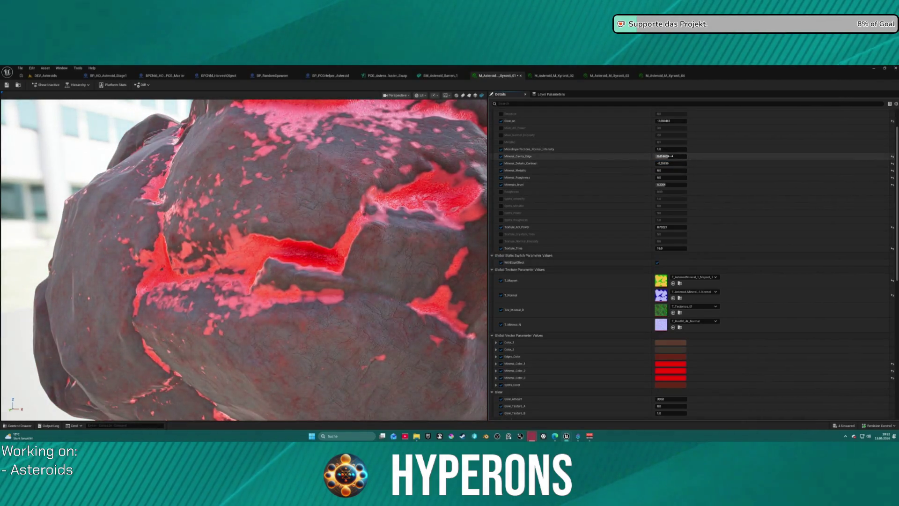
Set Mineral_Cavity_Edge to 0 and override Texture_Crystals_Tiles to about -1.05.
text(0)
key(Return)
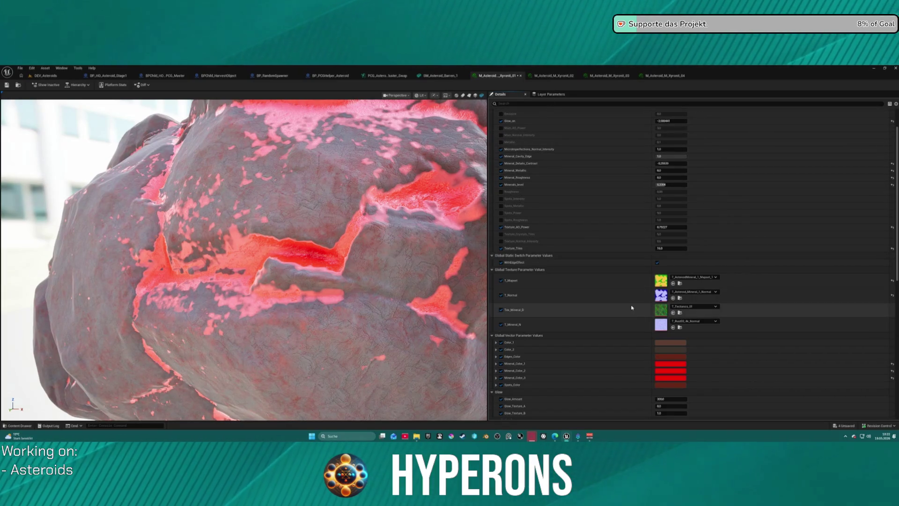
click(501, 234)
mouse_move(671, 234)
mouse_down()
mouse_move(651, 235)
mouse_move(682, 234)
mouse_up()
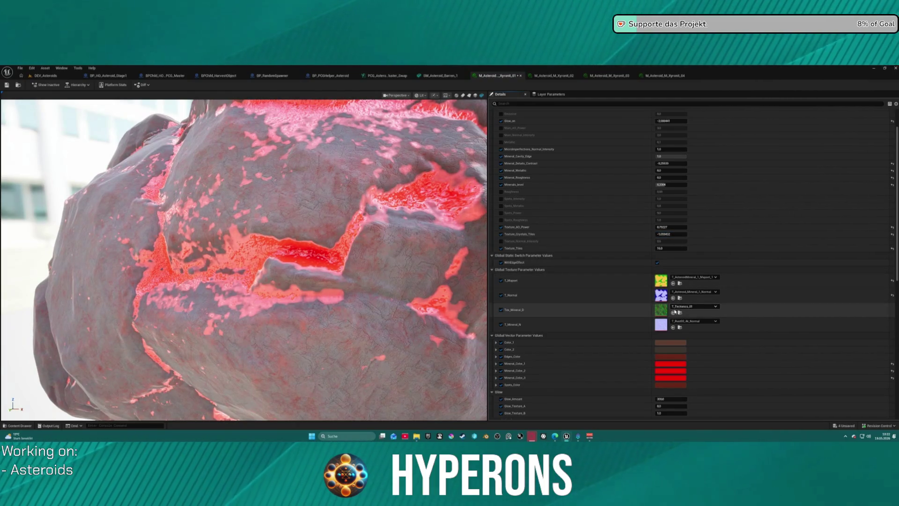
click(682, 307)
Find T_Crystal01_RGB in the HarvestStoneMat folder and drop it into the Tex_Mineral_D slot.
click(680, 313)
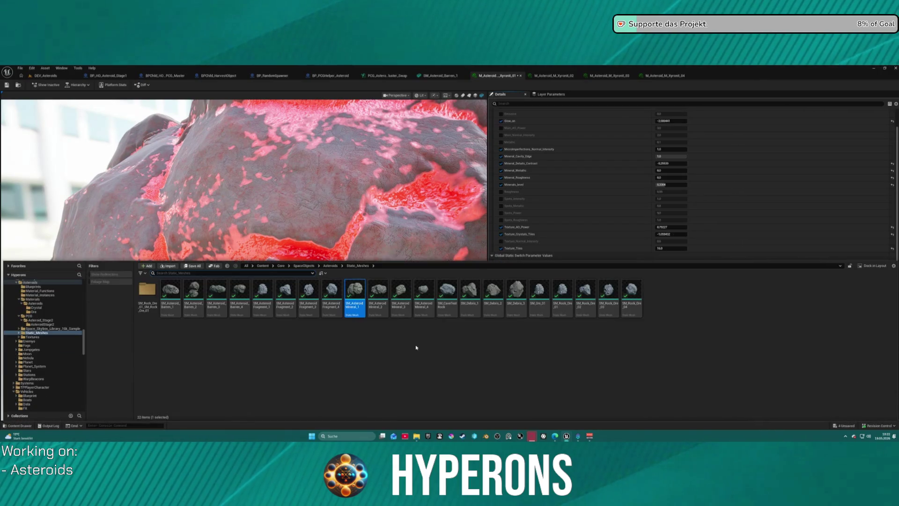
click(680, 242)
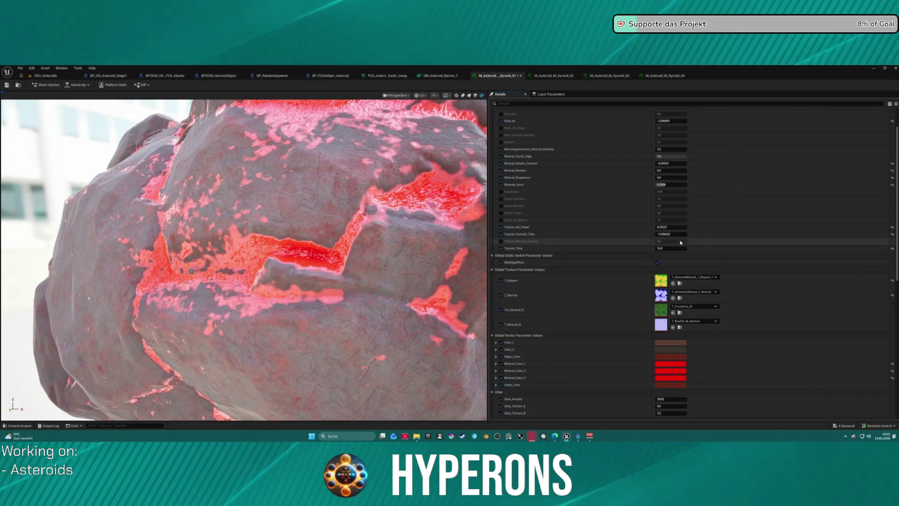
click(680, 313)
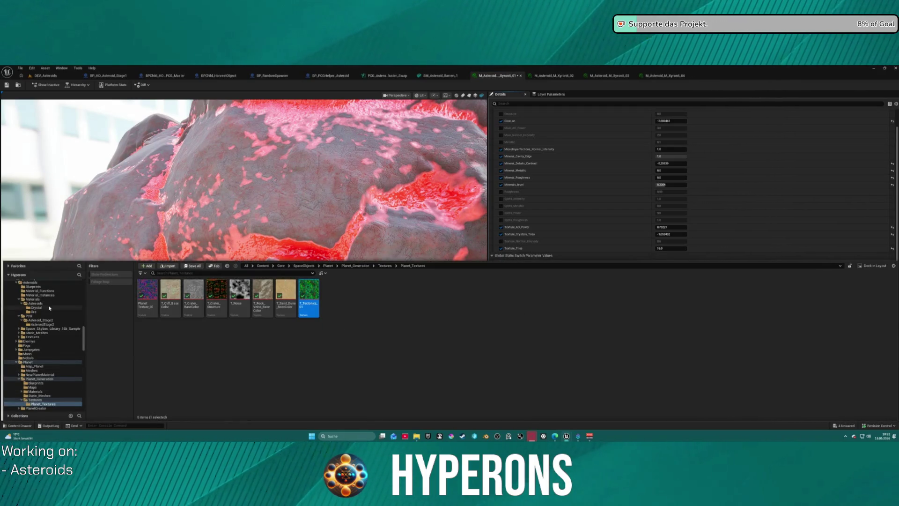
scroll(49, 307, up, 5)
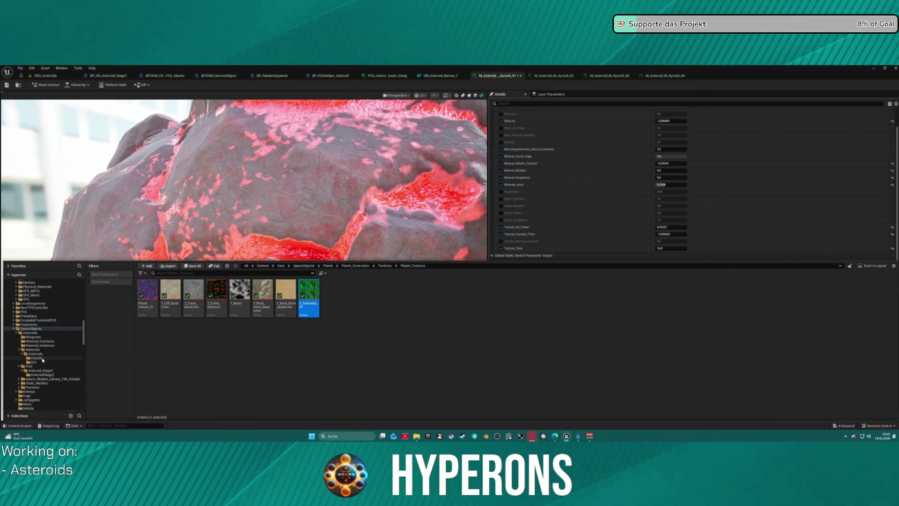
scroll(42, 356, up, 15)
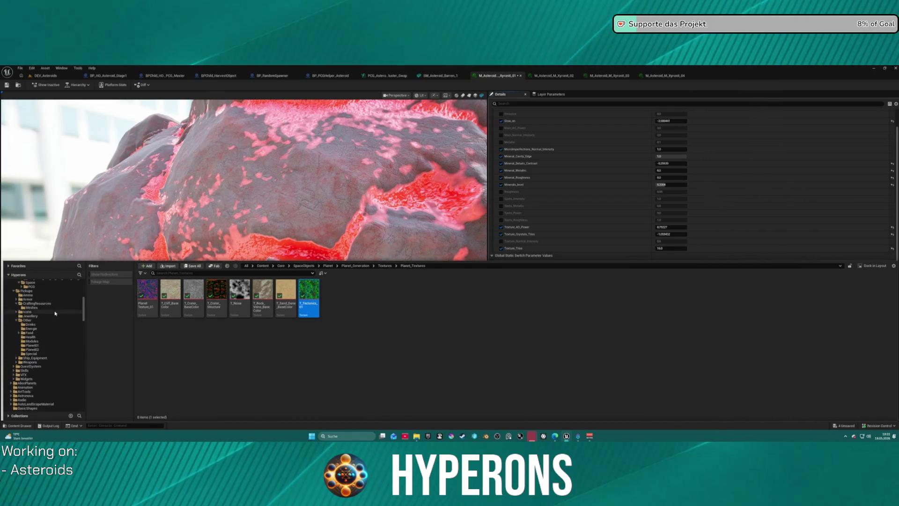
scroll(55, 313, up, 3)
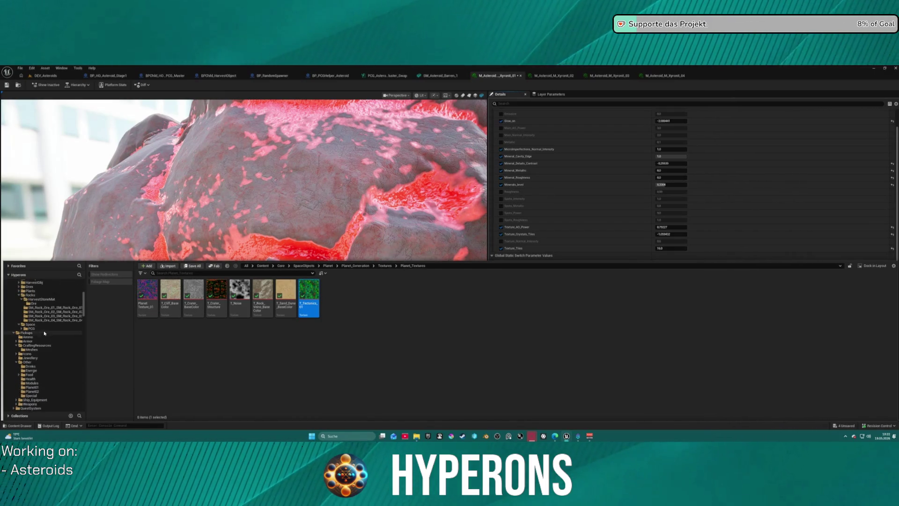
click(44, 299)
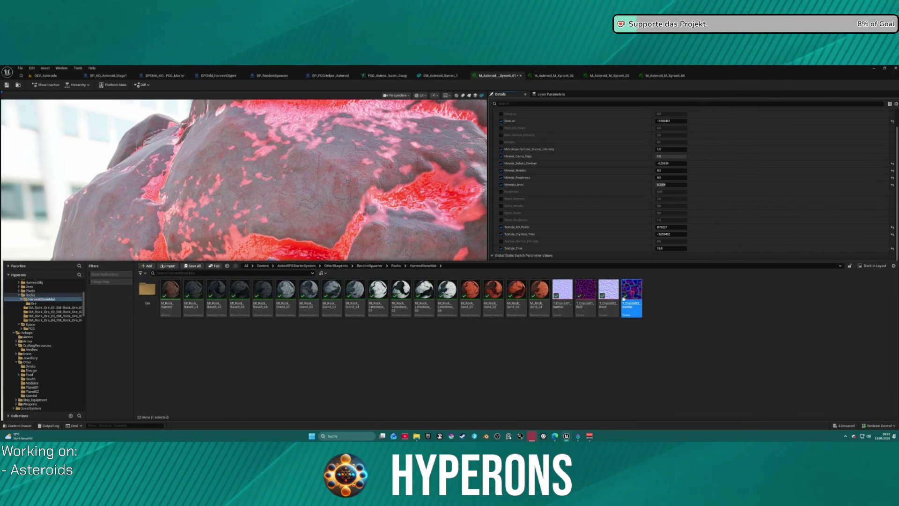
scroll(607, 235, down, 6)
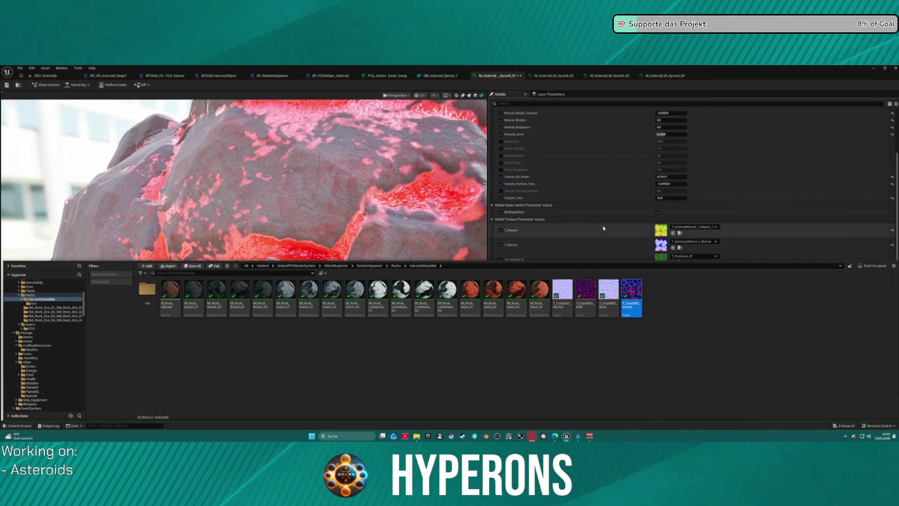
scroll(603, 226, up, 1)
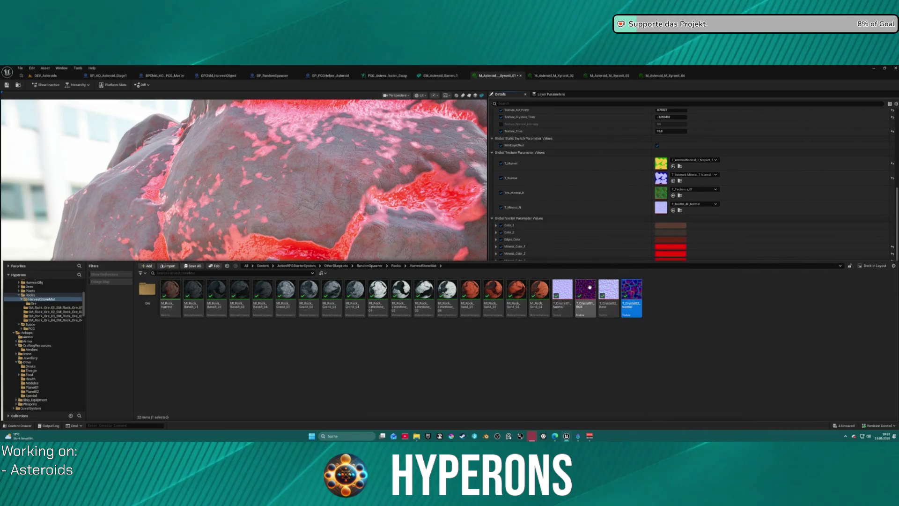
drag(594, 290, 663, 194)
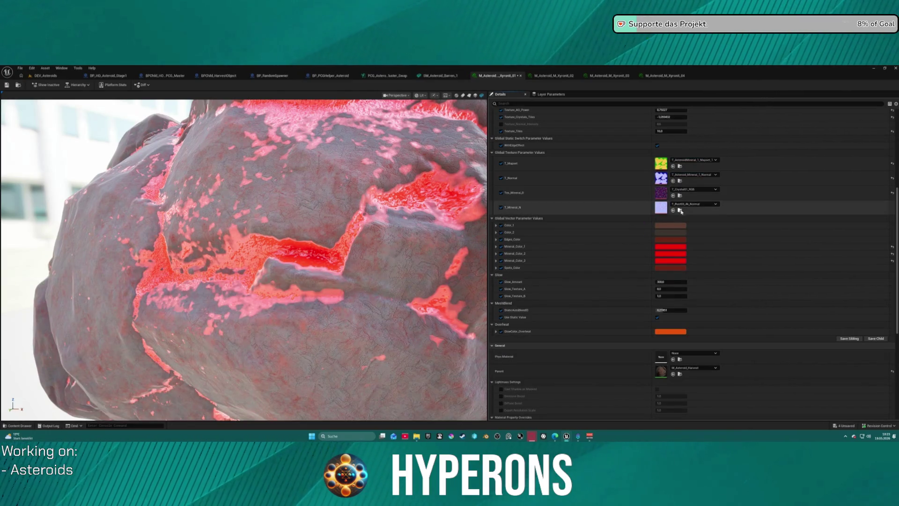
key(ctrl+space)
Assign T_Crystal01_Normal to the T_Mineral_N slot and orbit the preview to inspect the asteroid.
mouse_move(581, 305)
mouse_down()
mouse_move(594, 275)
mouse_move(671, 205)
mouse_move(658, 206)
mouse_up()
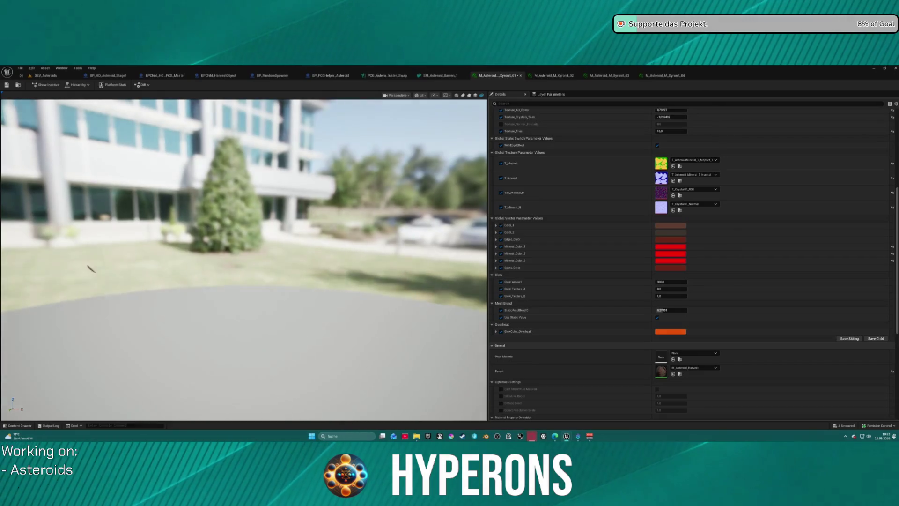
scroll(97, 268, up, 3)
mouse_move(97, 267)
mouse_down()
mouse_move(188, 270)
mouse_move(247, 251)
mouse_up()
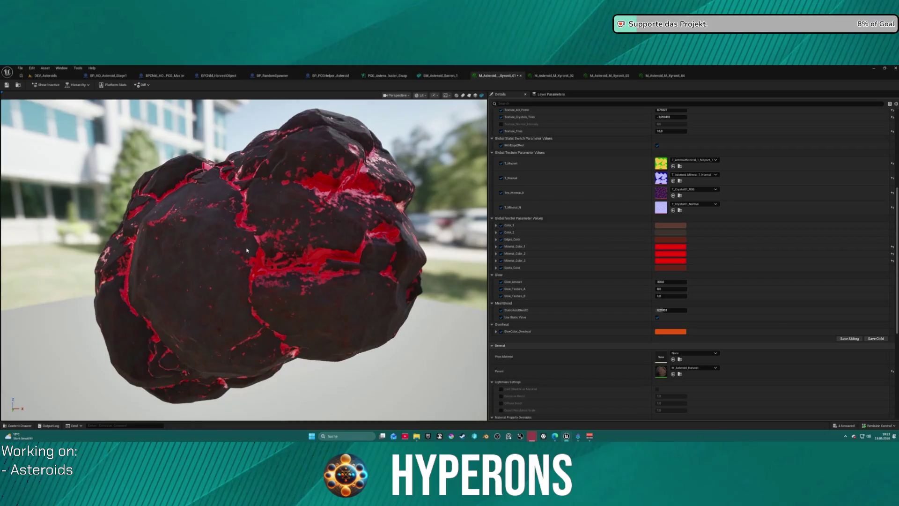
scroll(288, 254, up, 5)
scroll(287, 249, down, 3)
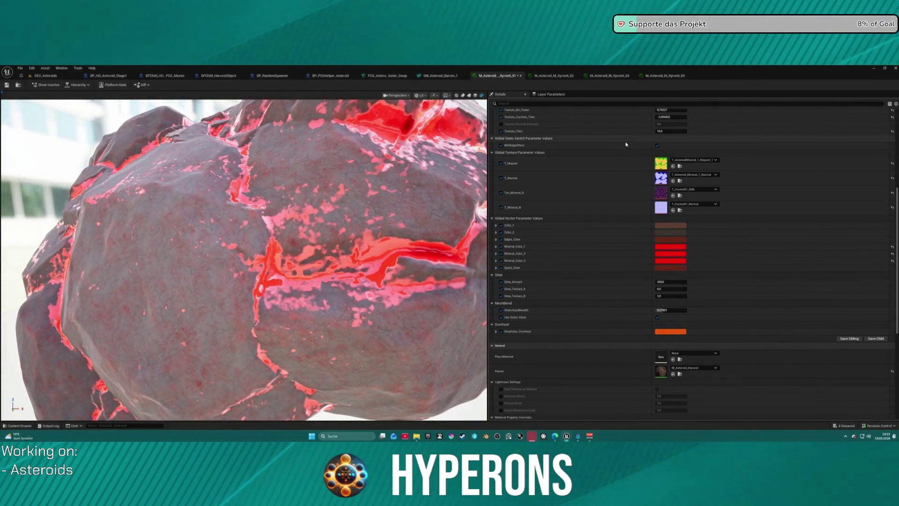
scroll(615, 176, up, 1)
scroll(615, 176, up, 3)
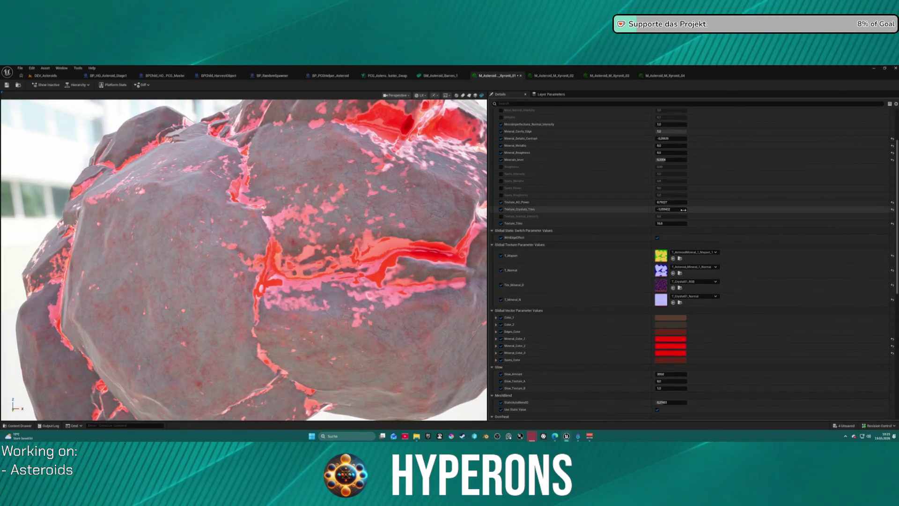
Raise Texture_Crystals_Tiles to about 46, then reset Texture_AO_Power and set it to about 0.948.
mouse_move(678, 210)
mouse_down()
mouse_move(700, 209)
mouse_move(686, 209)
mouse_up()
scroll(434, 244, up, 5)
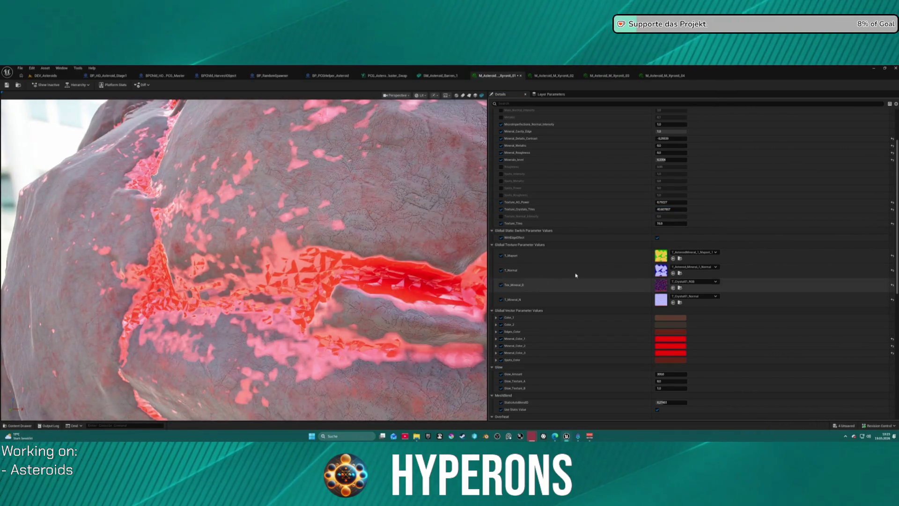
drag(674, 202, 730, 202)
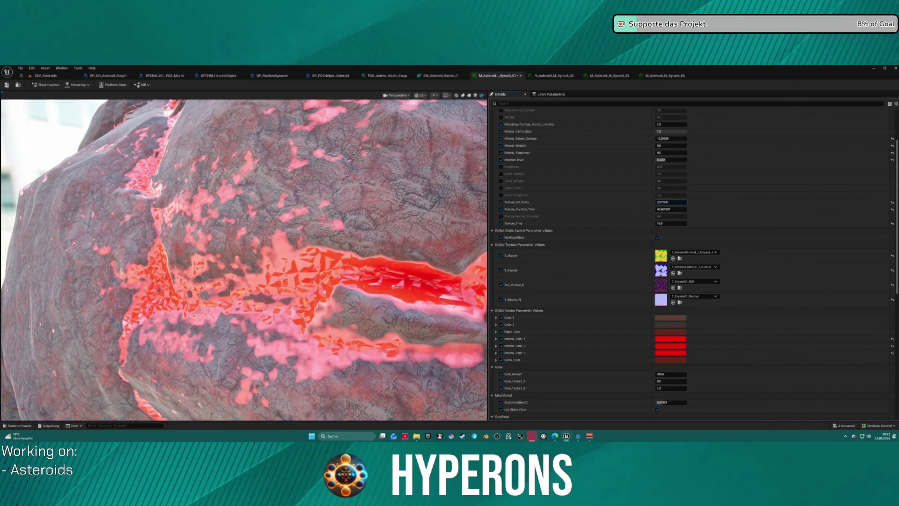
click(893, 202)
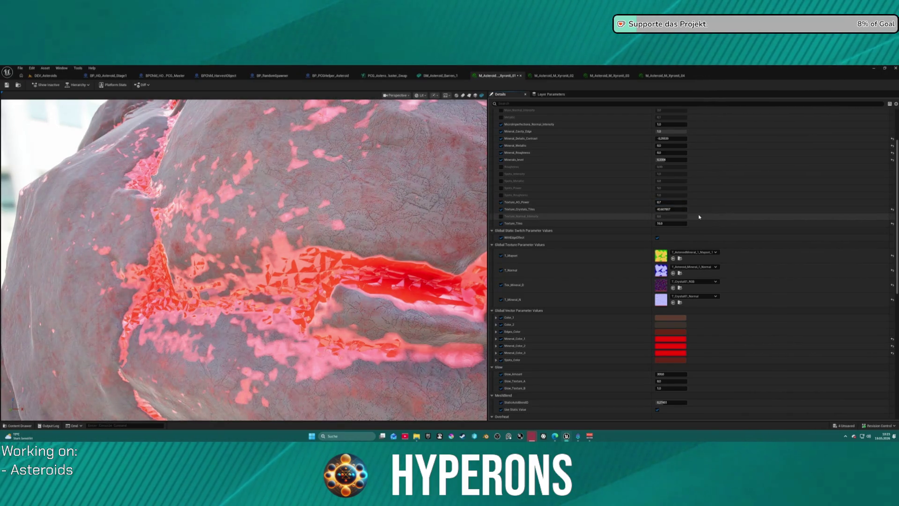
drag(672, 202, 678, 202)
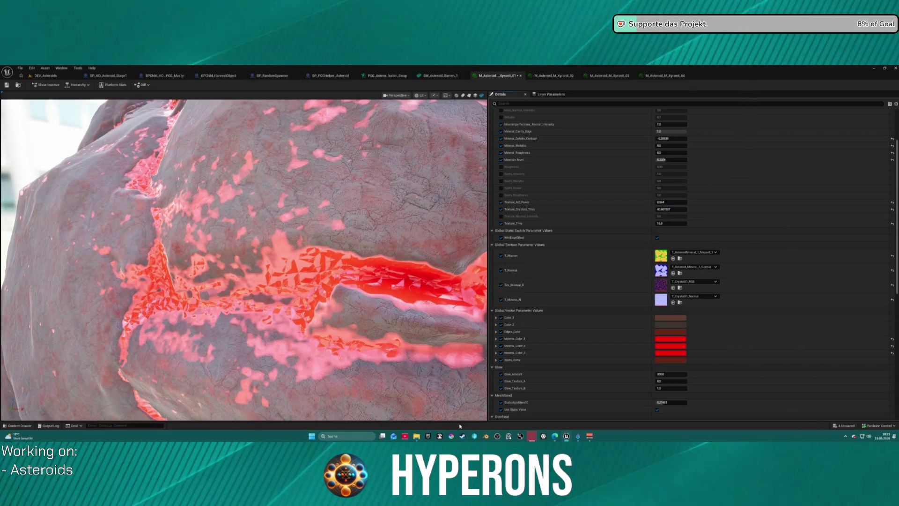